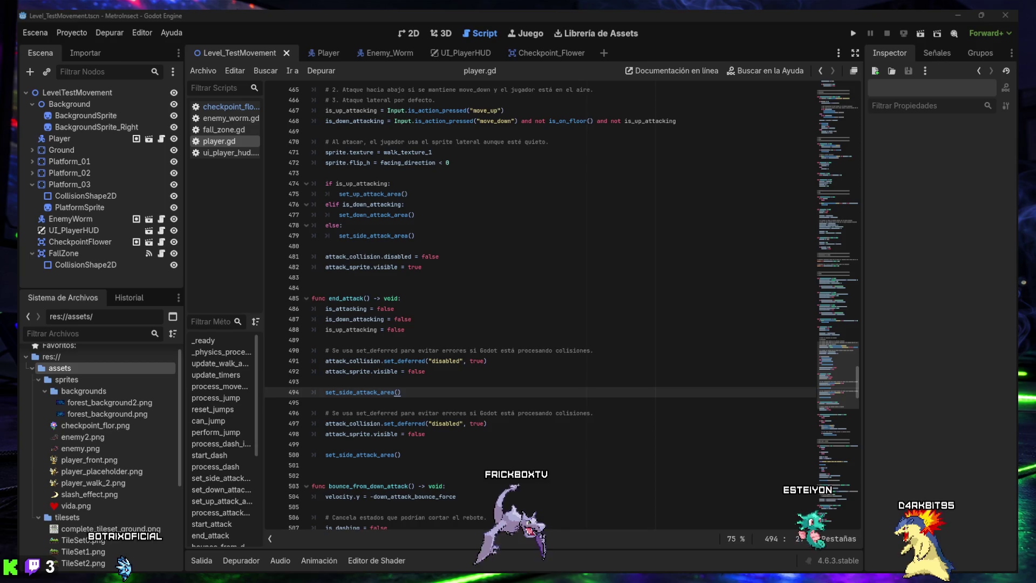
pyautogui.click(490, 424)
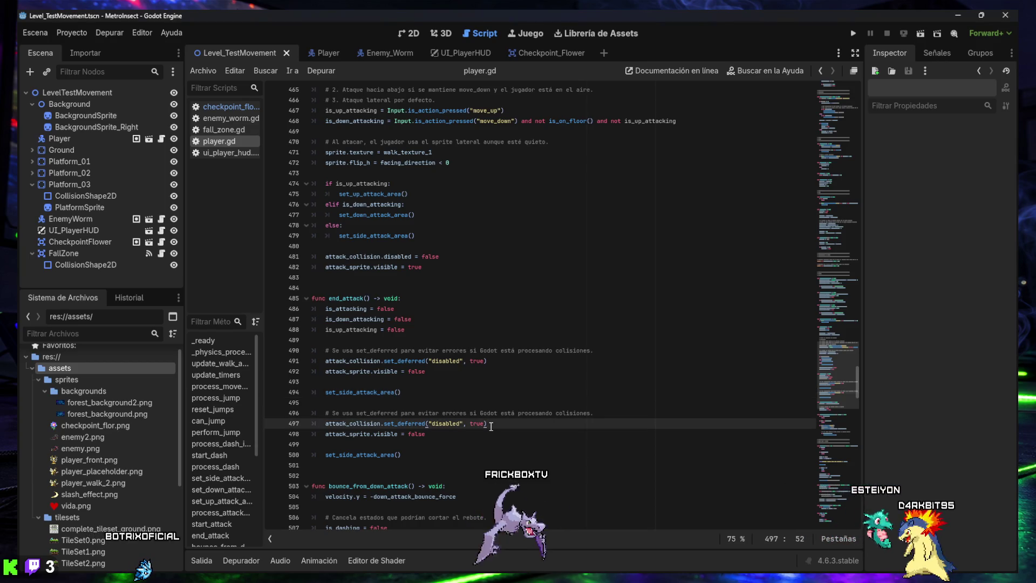
pyautogui.hotkey('ctrl', 'f')
pyautogui.write('@export var attack_damage: int = 1')
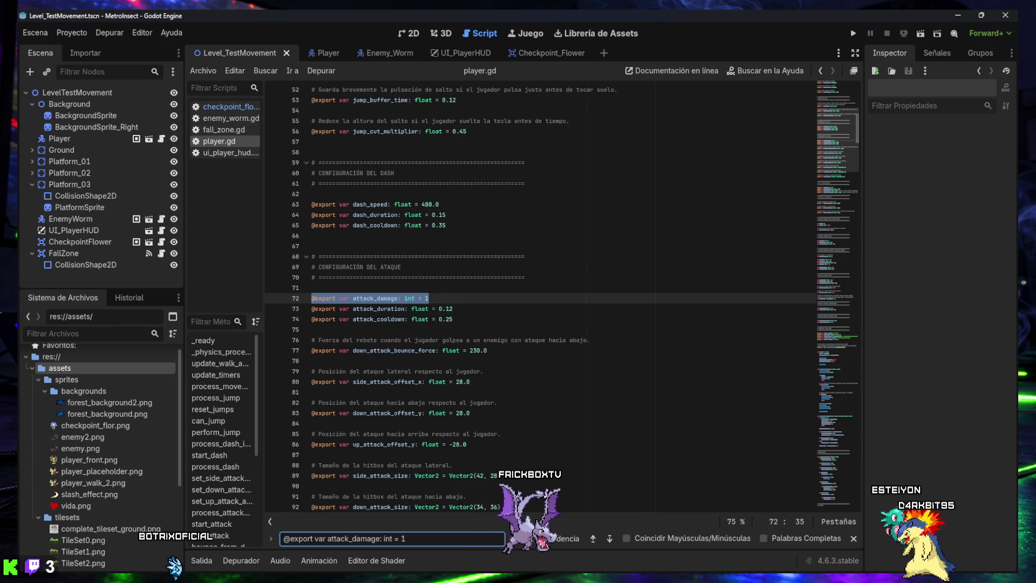
pyautogui.hotkey('alt', 'Tab')
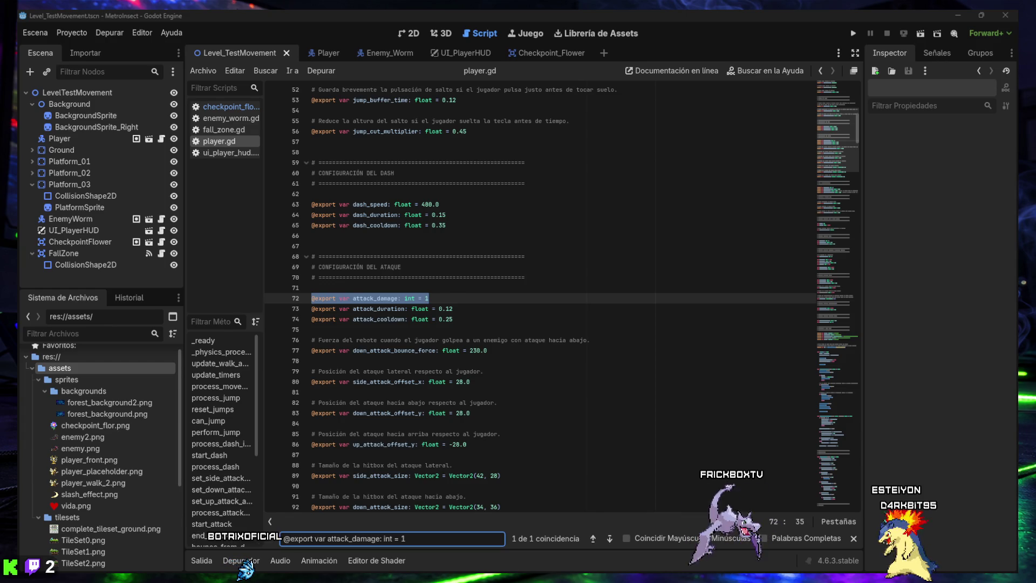
pyautogui.scroll(-3, 768, 360)
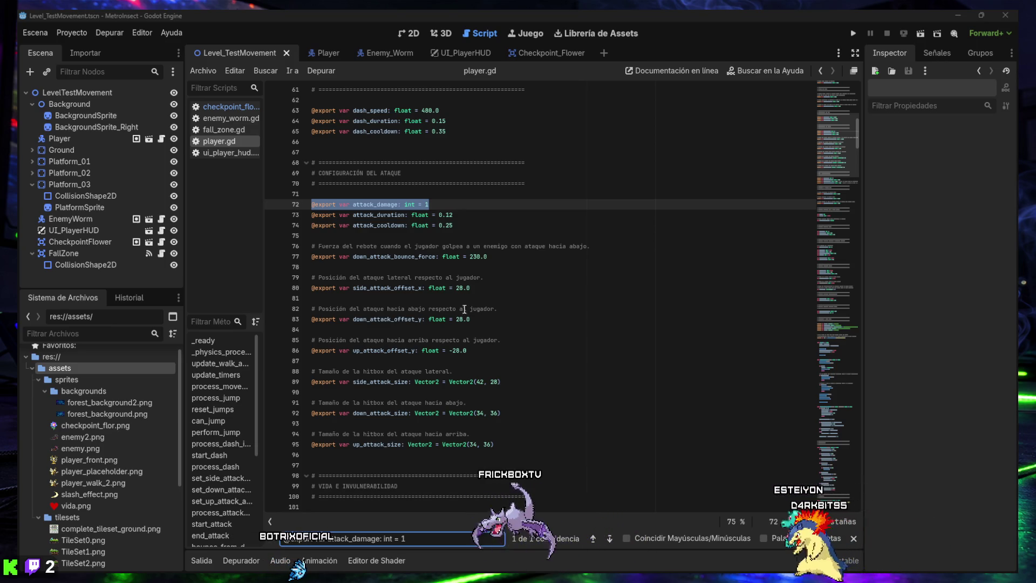
# Add commented exports attack_recoil_force = 85.0 and attack_recoil_duration = 0.08, then locate the is_attacking declaration
pyautogui.click(469, 231)
pyautogui.write('# Fuerza del pequeño retroceso del Player al golpear a un enemigo. @export var attack_recoil_force: float = 85.0  # Duración del retroceso del Player tras golpear. @export var attack_recoil_duration: float = 0.08')
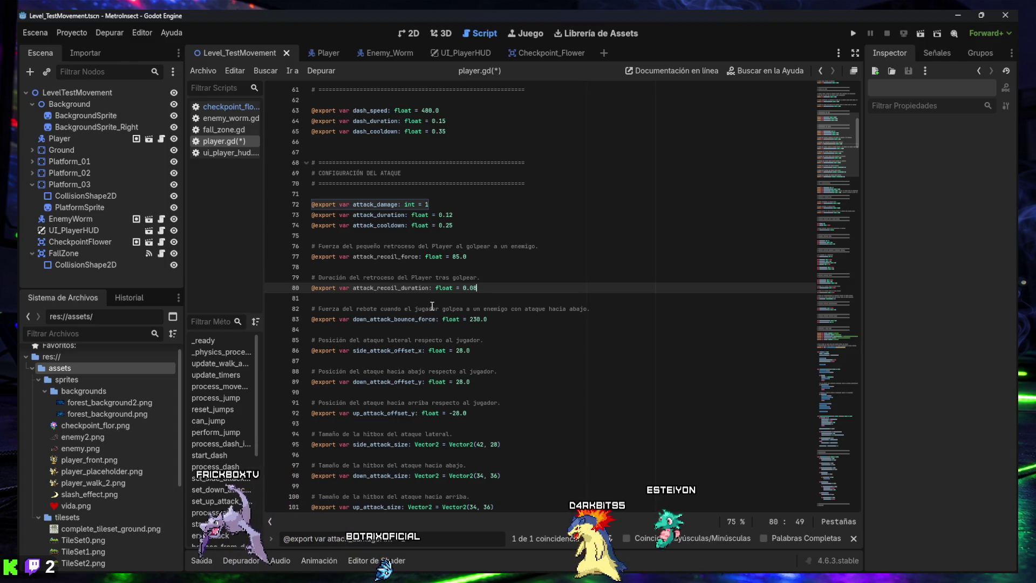
pyautogui.press('Return')
pyautogui.press('Up')
pyautogui.press('Up')
pyautogui.press('Up')
pyautogui.press('Up')
pyautogui.press('Up')
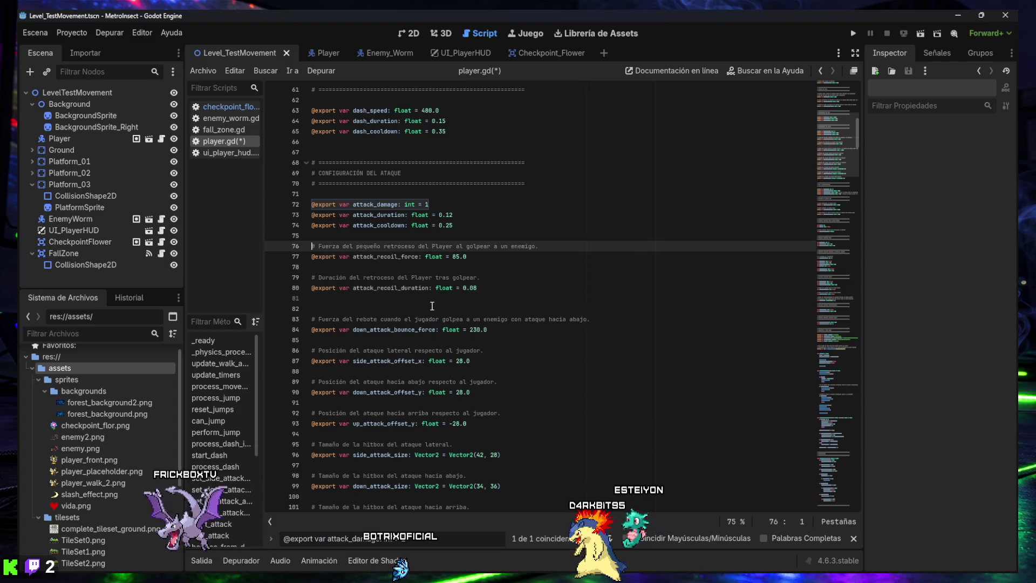
pyautogui.press('Return')
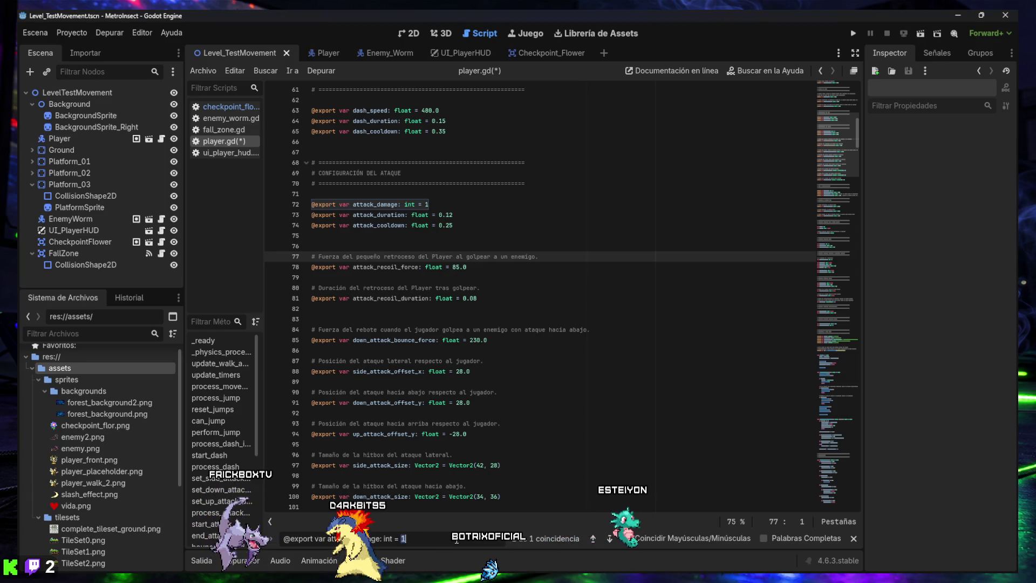
pyautogui.write('var is_attacking: bool = false')
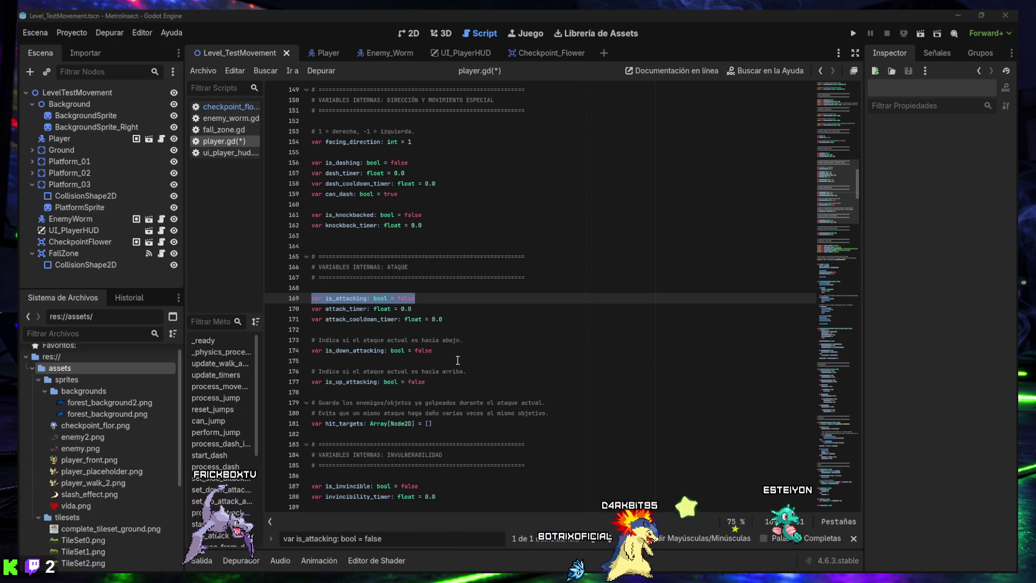
pyautogui.click(482, 327)
# Paste the commented recoil state variables at line 172, save, and search for 'if is_knockbacked:'
pyautogui.hotkey('ctrl', 'v')
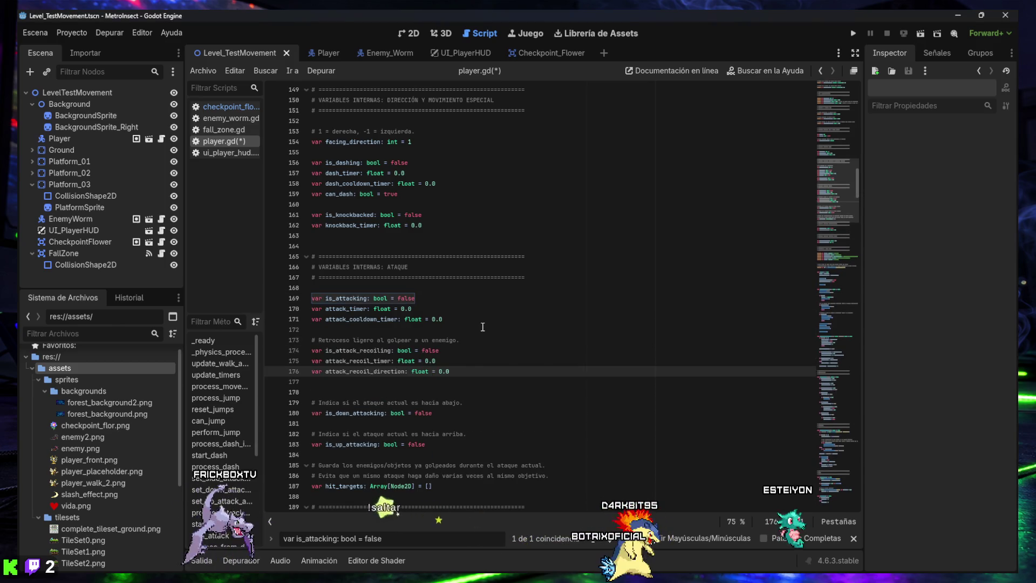
pyautogui.press('Up')
pyautogui.press('Up')
pyautogui.press('Up')
pyautogui.press('Return')
pyautogui.hotkey('ctrl', 's')
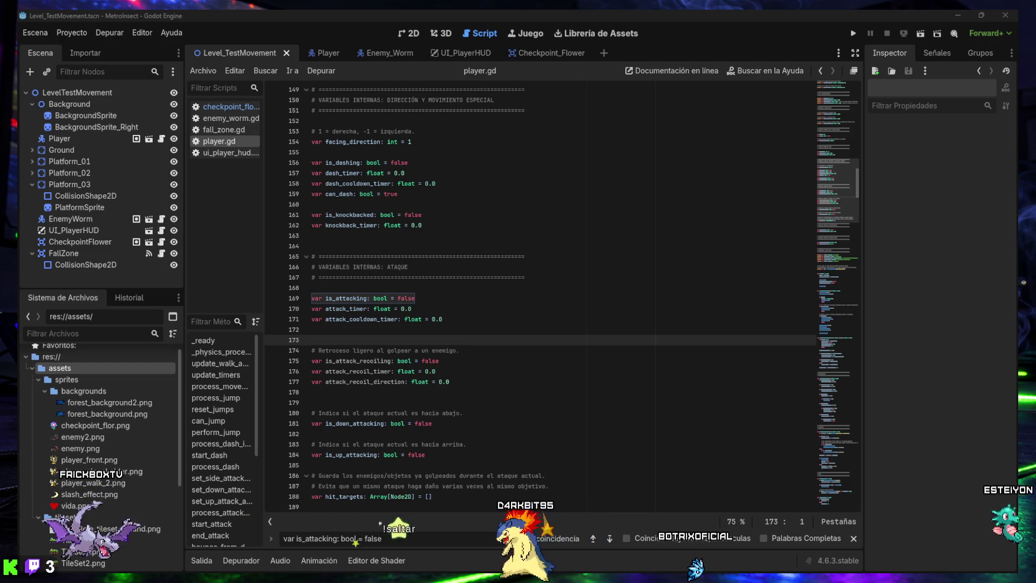
pyautogui.tripleClick(447, 536)
pyautogui.hotkey('ctrl', 'v')
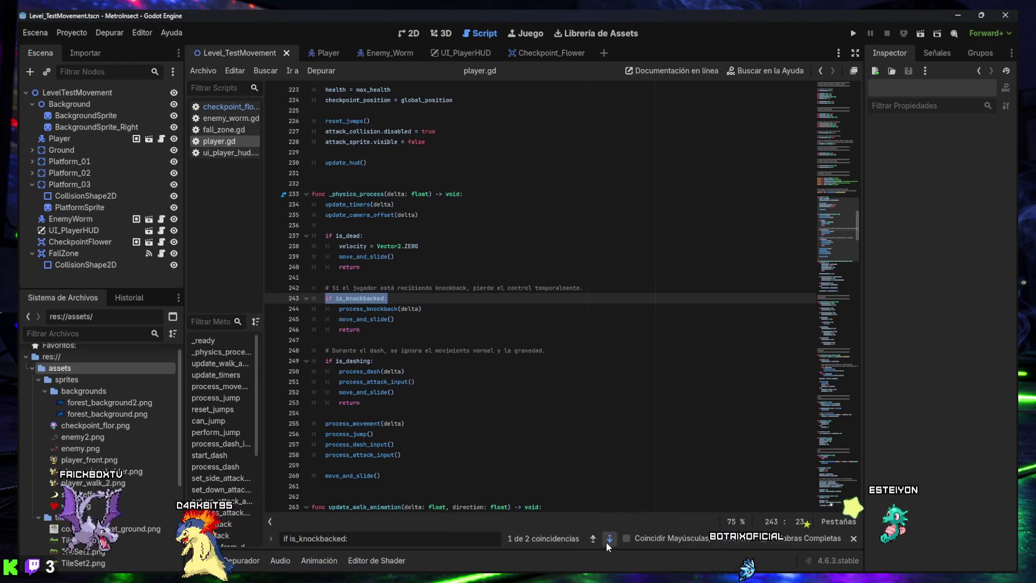
# Paste the is_attack_recoiling branch after the knockback check in _physics_process and indent it
pyautogui.click(594, 539)
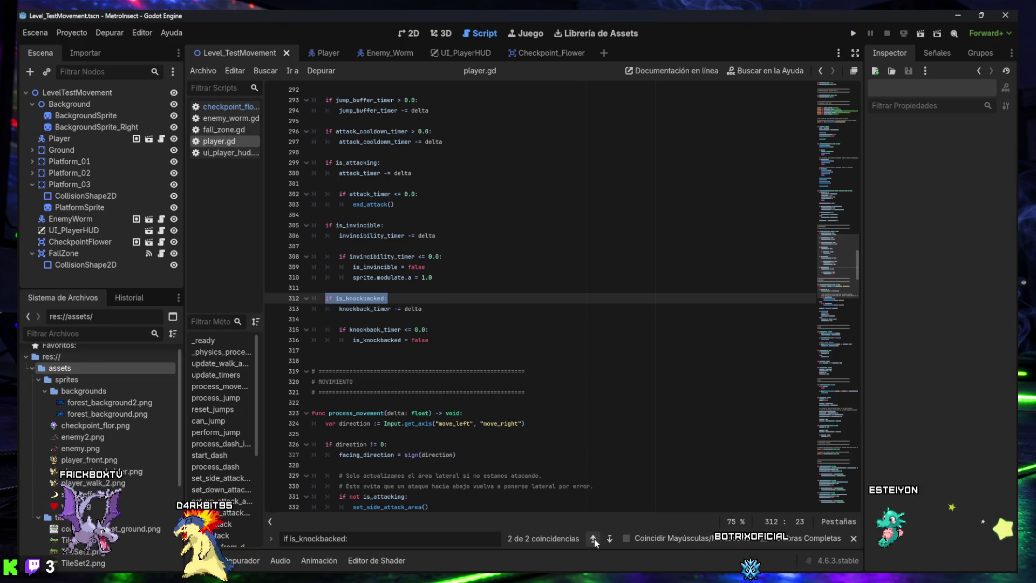
pyautogui.click(594, 538)
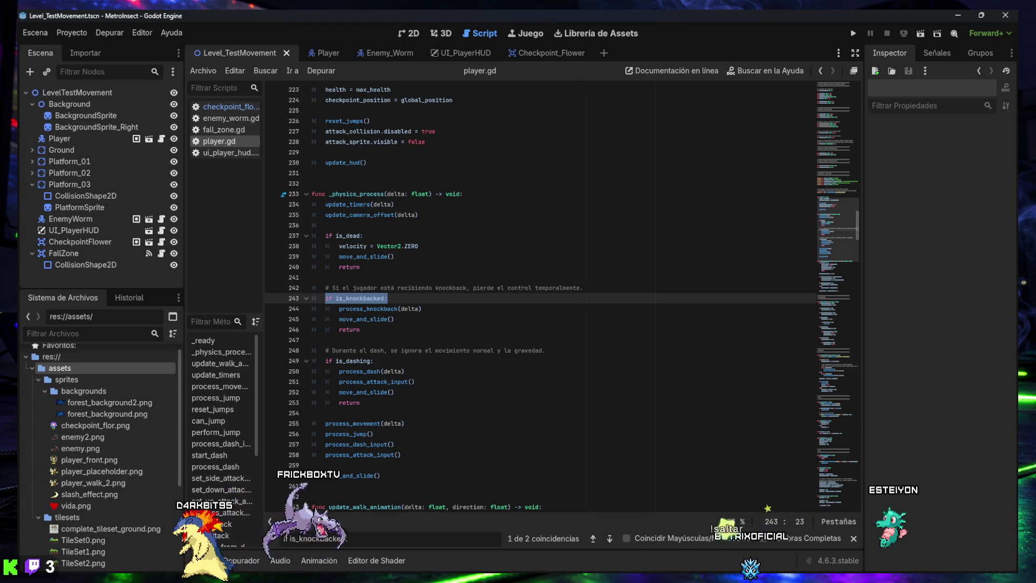
pyautogui.click(408, 339)
pyautogui.press('Return')
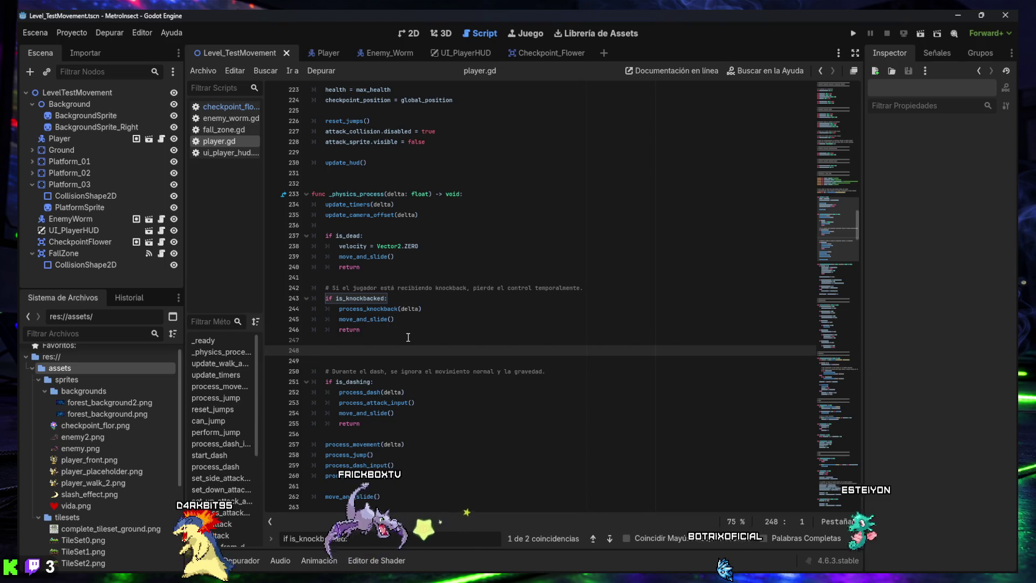
pyautogui.write('# Si el jugador acaba de golpear a un enemigo, recibe un pequeño retroceso. if is_attack_recoiling: \tprocess_attack_recoil(delta) \tprocess_jump() \tmove_and_slide() \treturn')
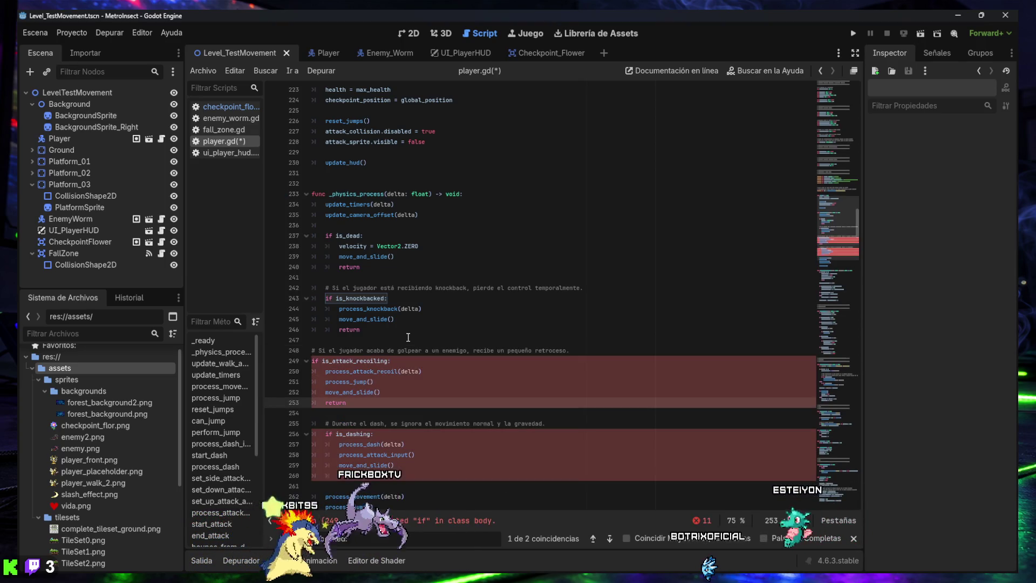
pyautogui.hotkey('shift', 'Up')
pyautogui.hotkey('shift', 'Up')
pyautogui.hotkey('shift', 'Up')
pyautogui.hotkey('shift', 'Up')
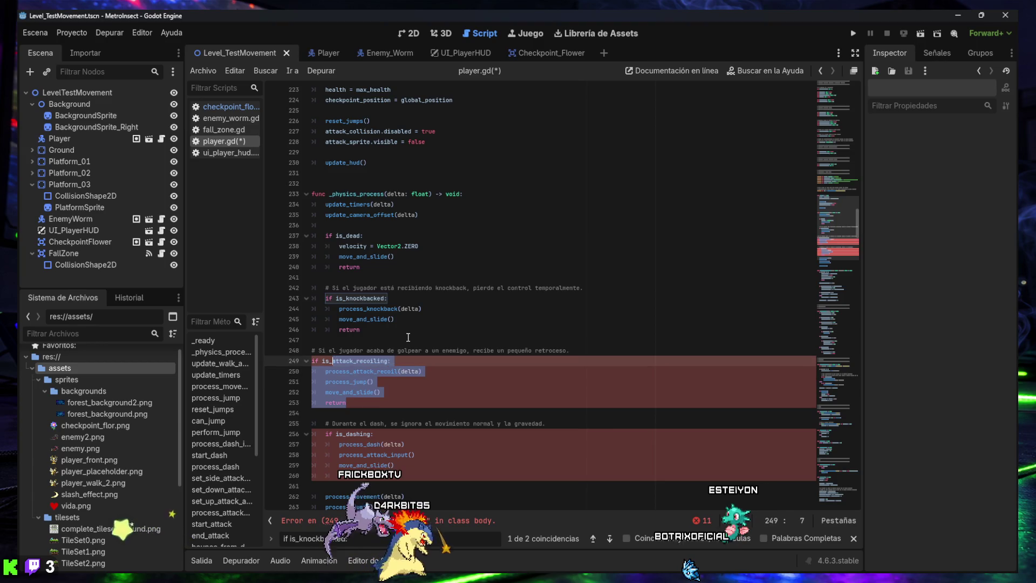
pyautogui.hotkey('shift', 'Up')
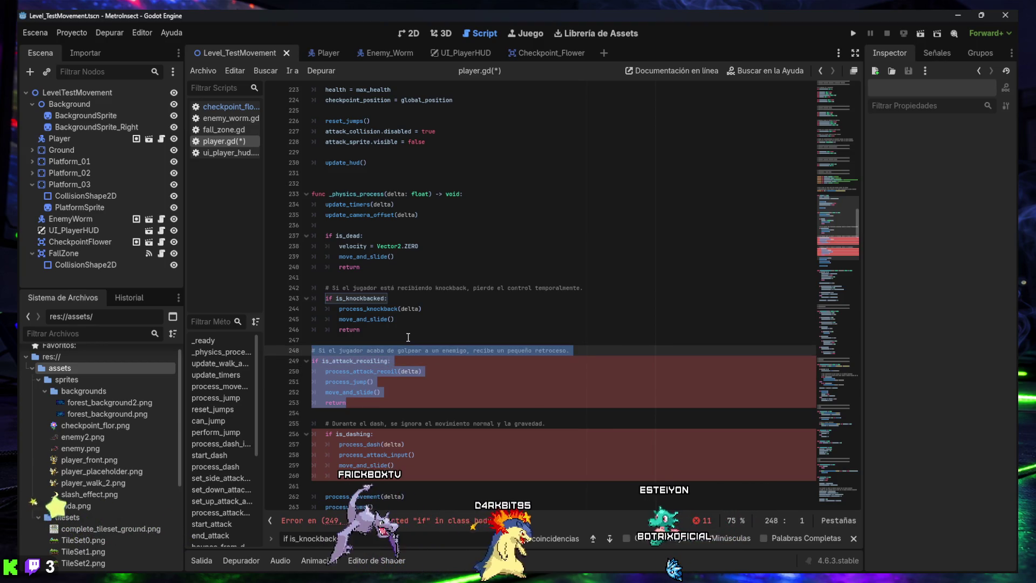
pyautogui.press('Tab')
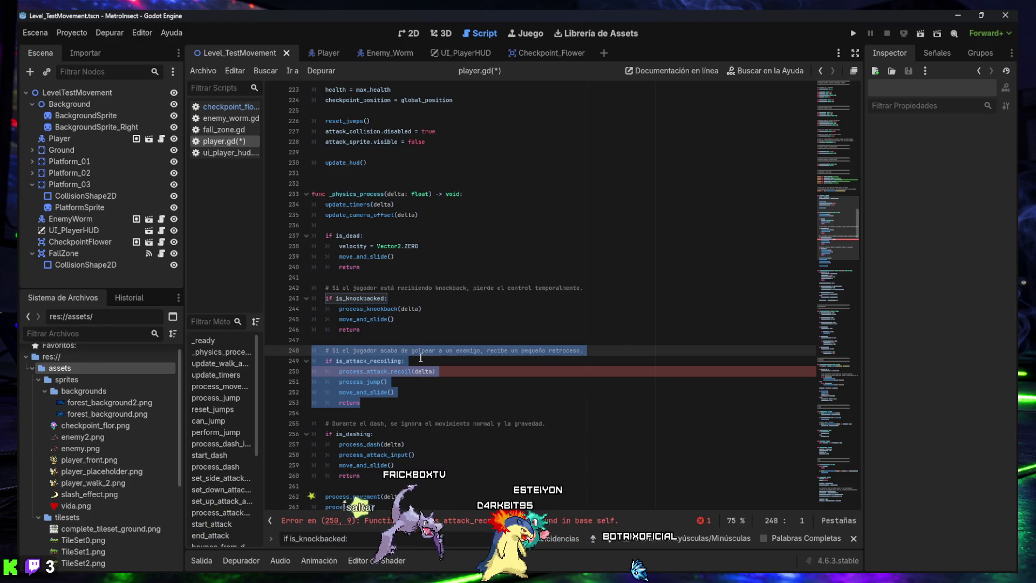
pyautogui.click(420, 359)
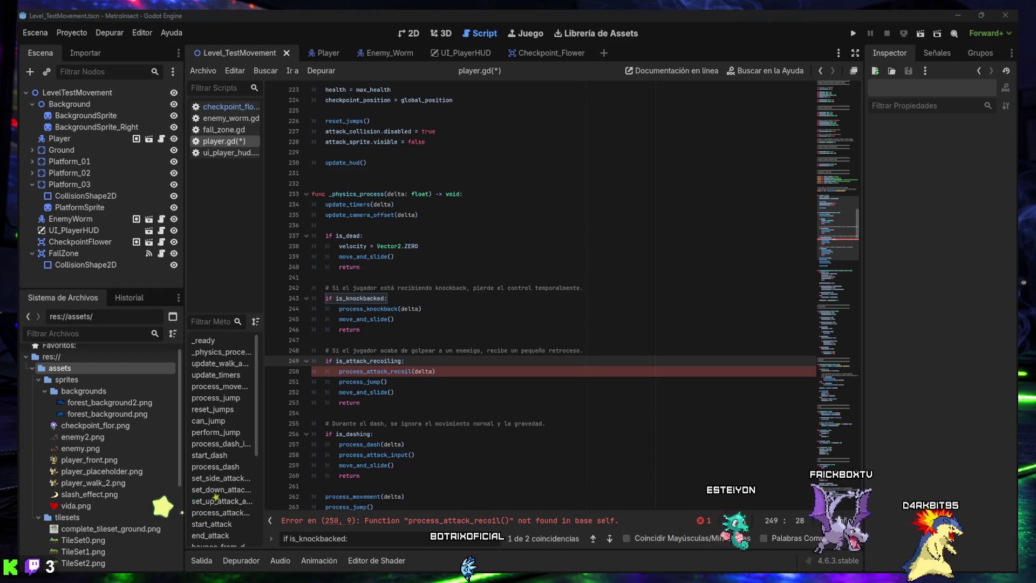
# Fix the indentation of the knockback and recoil branches on lines 242-253
pyautogui.moveTo(365, 407)
pyautogui.mouseDown()
pyautogui.moveTo(319, 351)
pyautogui.moveTo(310, 289)
pyautogui.mouseUp()
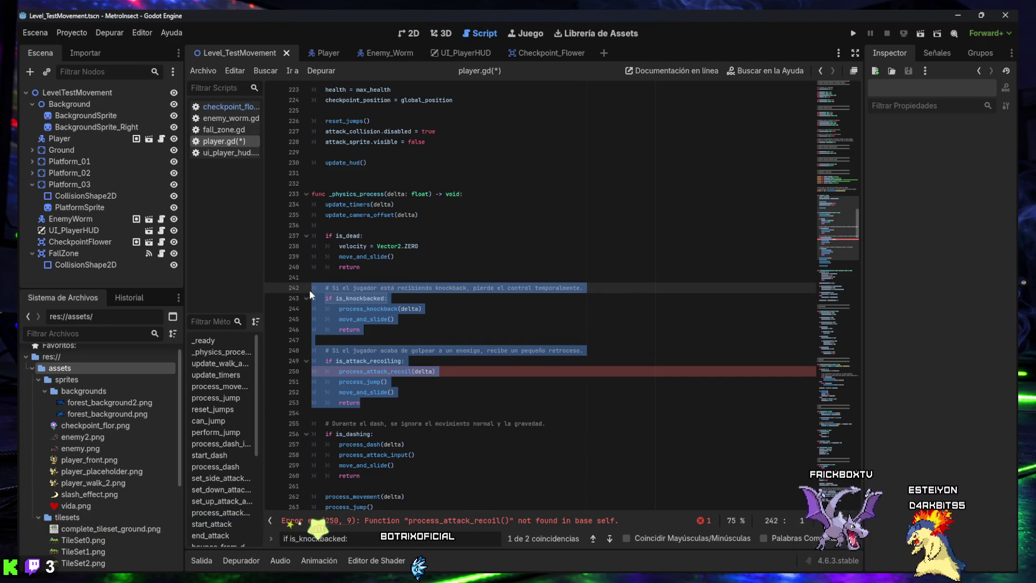
pyautogui.hotkey('shift', 'Tab')
pyautogui.moveTo(346, 403)
pyautogui.mouseDown()
pyautogui.moveTo(325, 389)
pyautogui.moveTo(293, 289)
pyautogui.mouseUp()
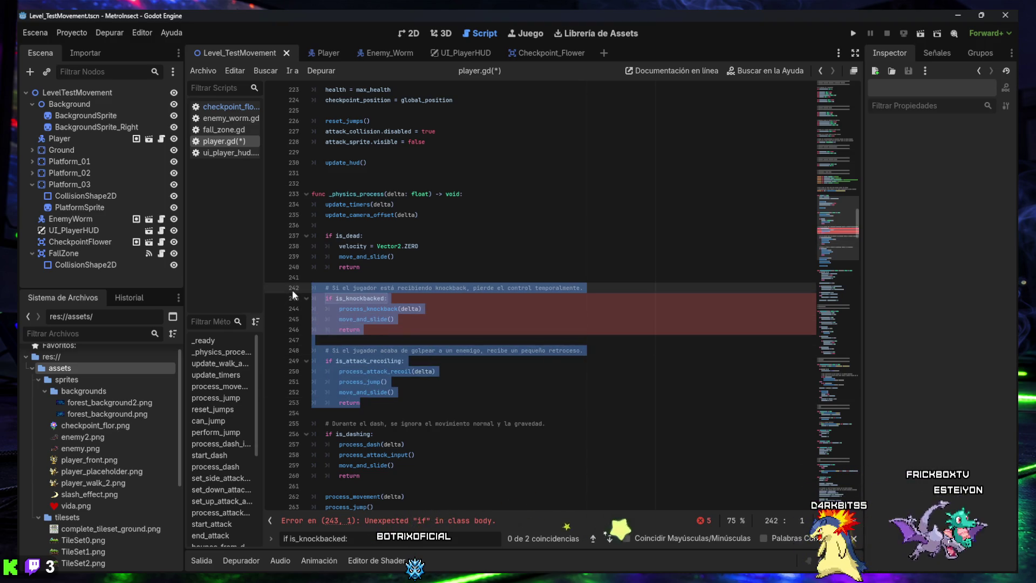
pyautogui.press('Tab')
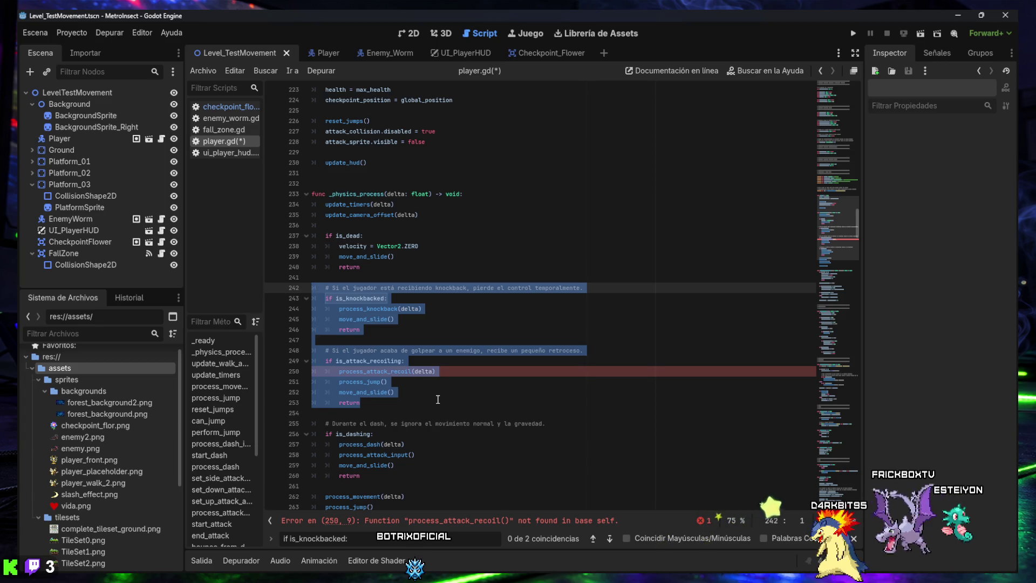
pyautogui.click(416, 403)
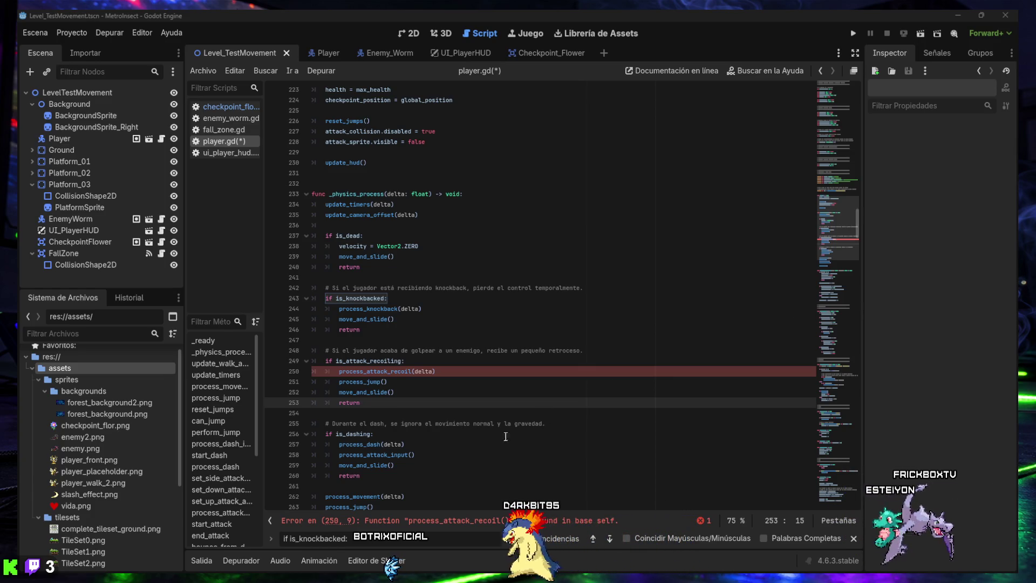
# Search for bounce_from_down_attack and settle on its definition at line 525
pyautogui.click(381, 540)
pyautogui.write('bounce_from_down_attack()')
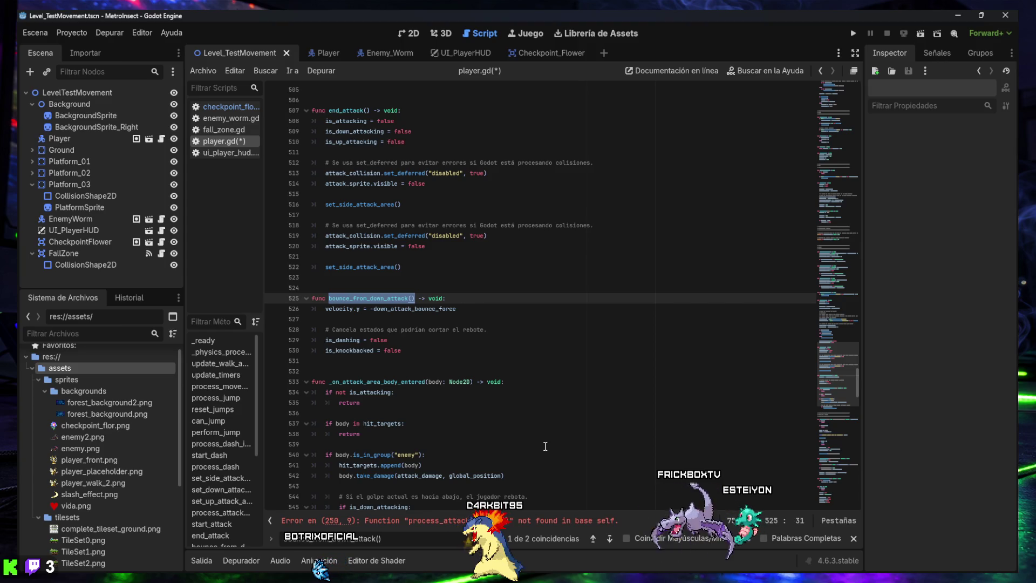
pyautogui.click(588, 539)
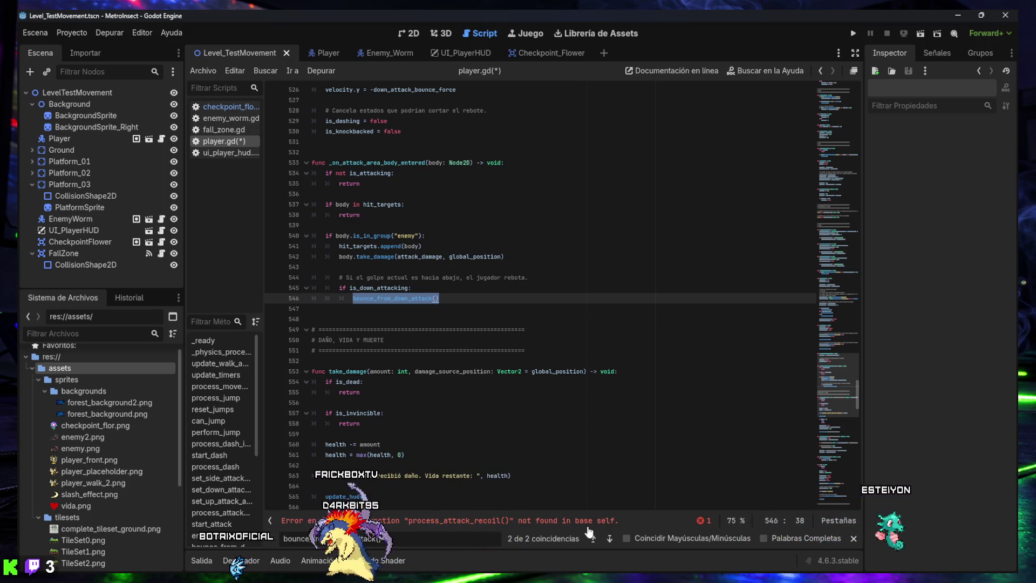
pyautogui.click(610, 538)
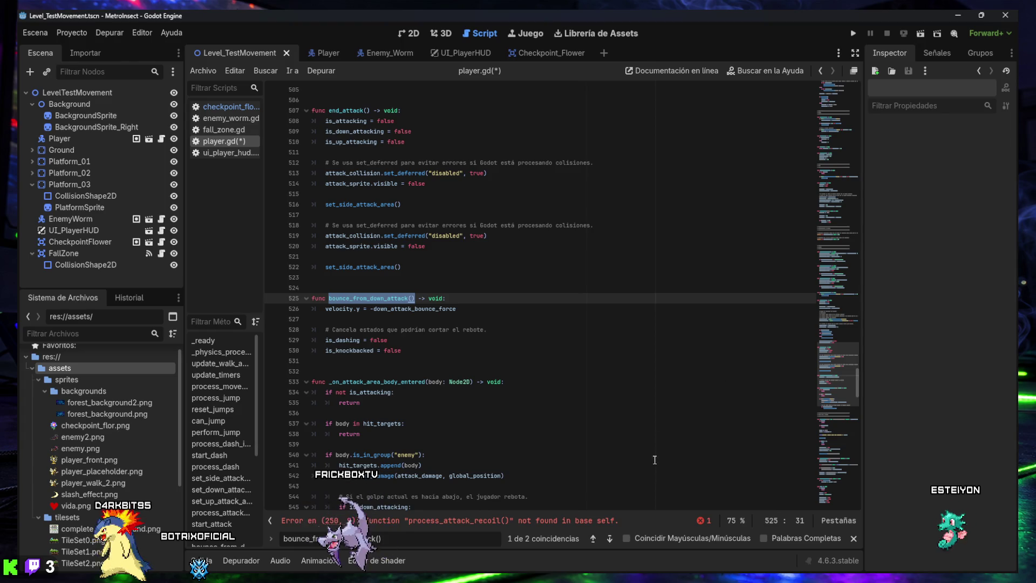
pyautogui.click(592, 538)
pyautogui.click(608, 539)
pyautogui.click(593, 539)
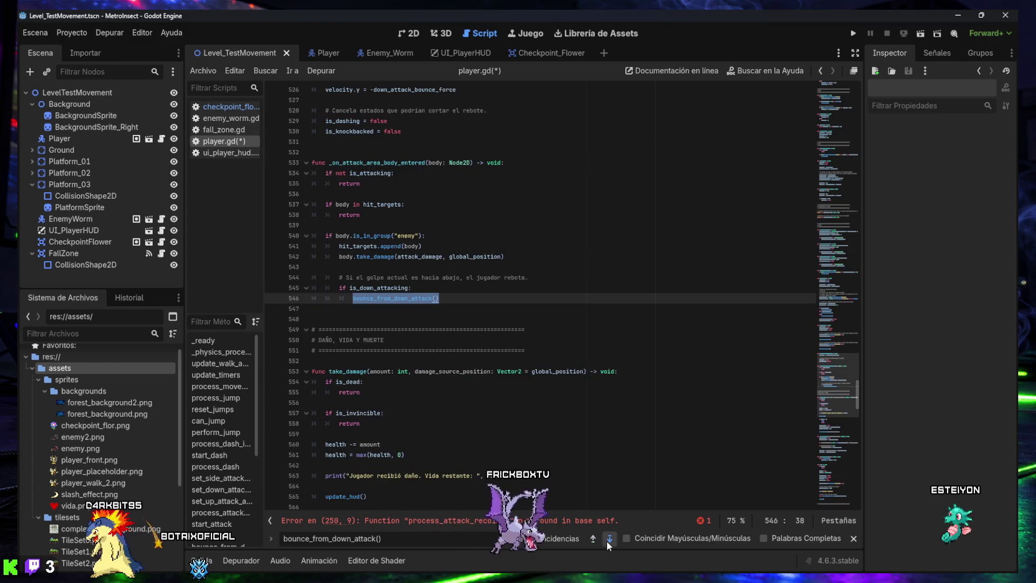
pyautogui.click(607, 540)
pyautogui.click(608, 539)
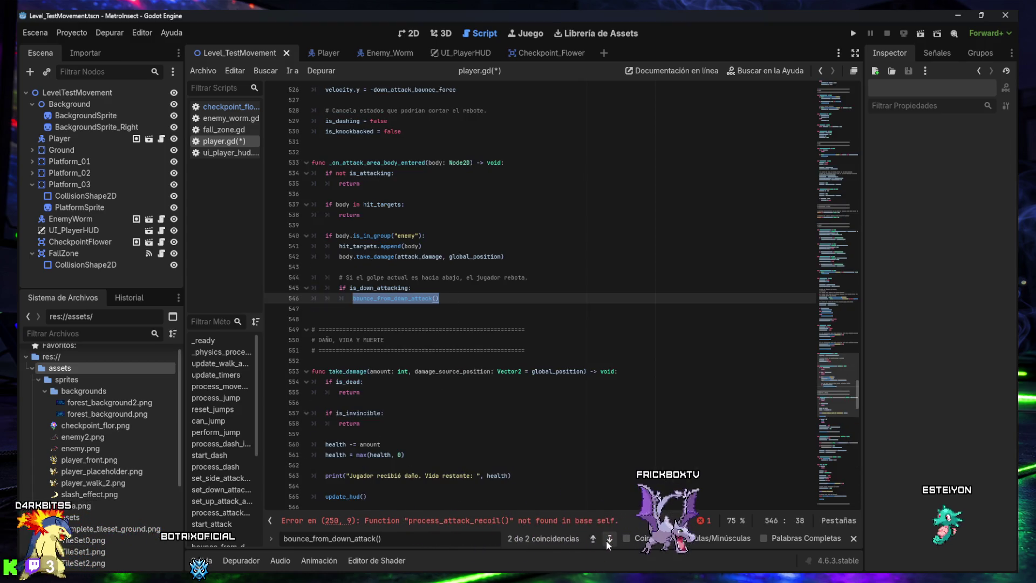
pyautogui.click(607, 540)
pyautogui.click(607, 540)
pyautogui.click(606, 540)
pyautogui.click(606, 540)
pyautogui.click(606, 540)
pyautogui.click(607, 540)
pyautogui.click(607, 539)
pyautogui.click(606, 540)
pyautogui.click(606, 540)
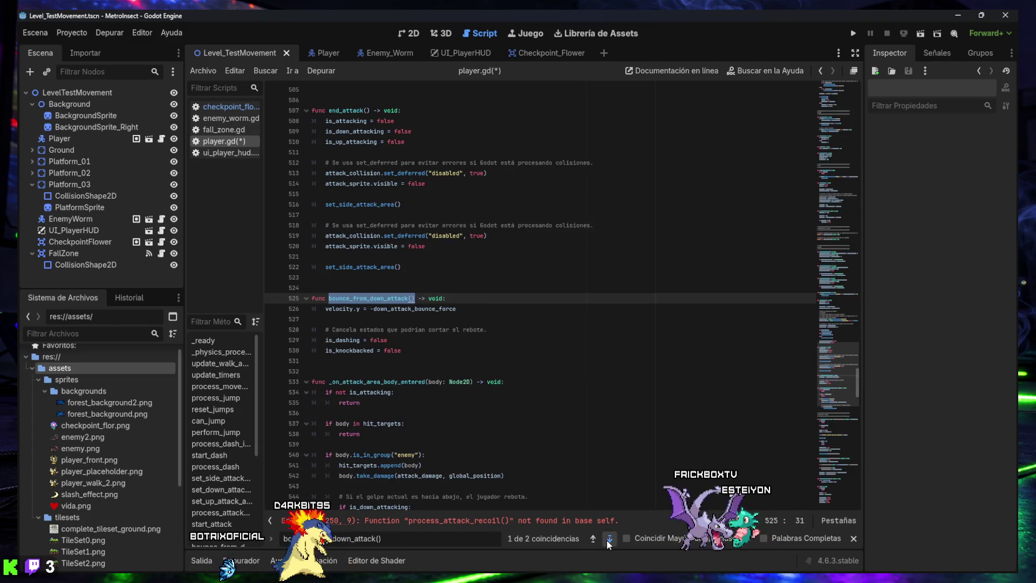
pyautogui.click(606, 540)
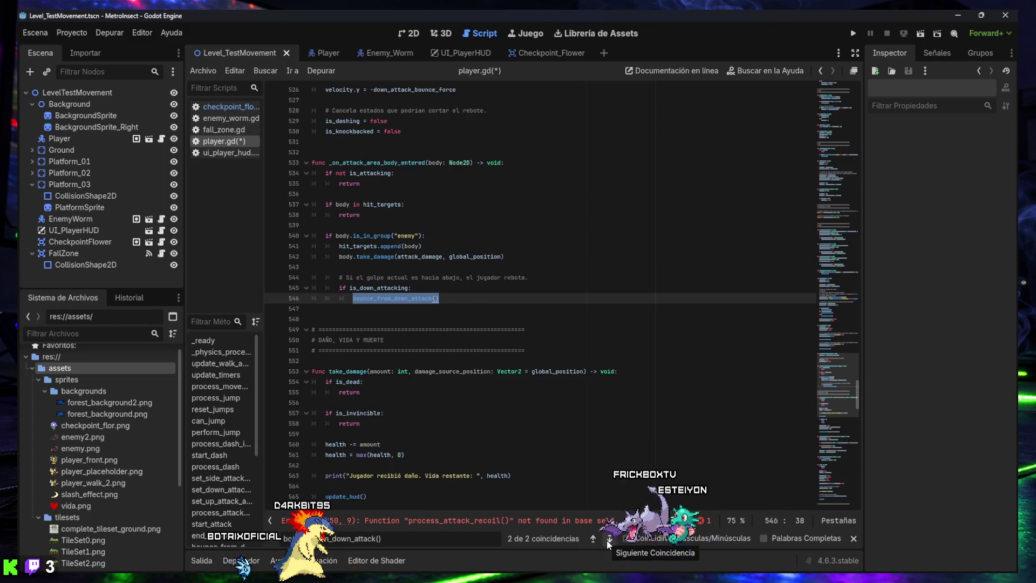
pyautogui.click(606, 540)
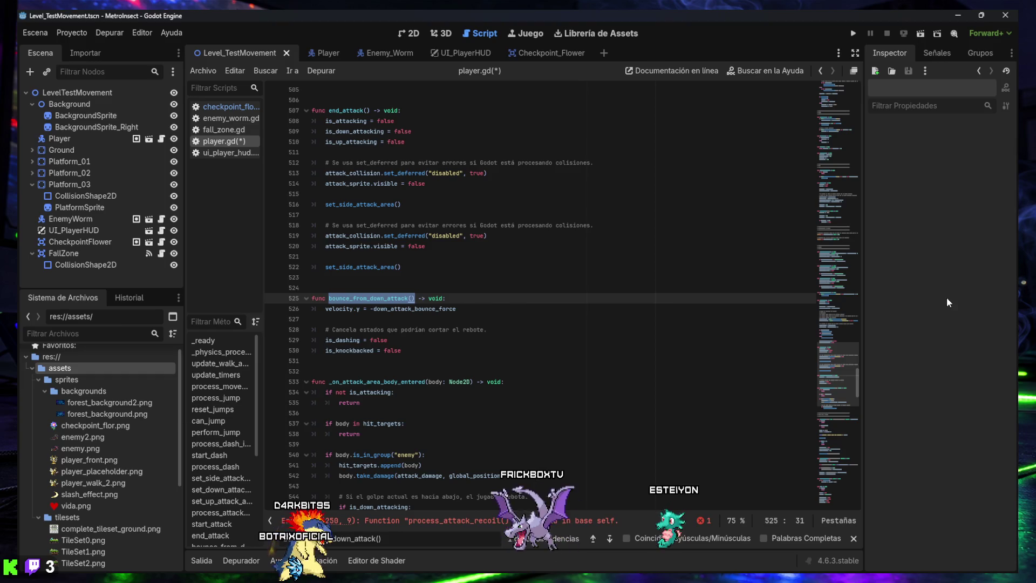
# Paste the apply_attack_recoil and process_attack_recoil functions below bounce_from_down_attack
pyautogui.scroll(1, 470, 350)
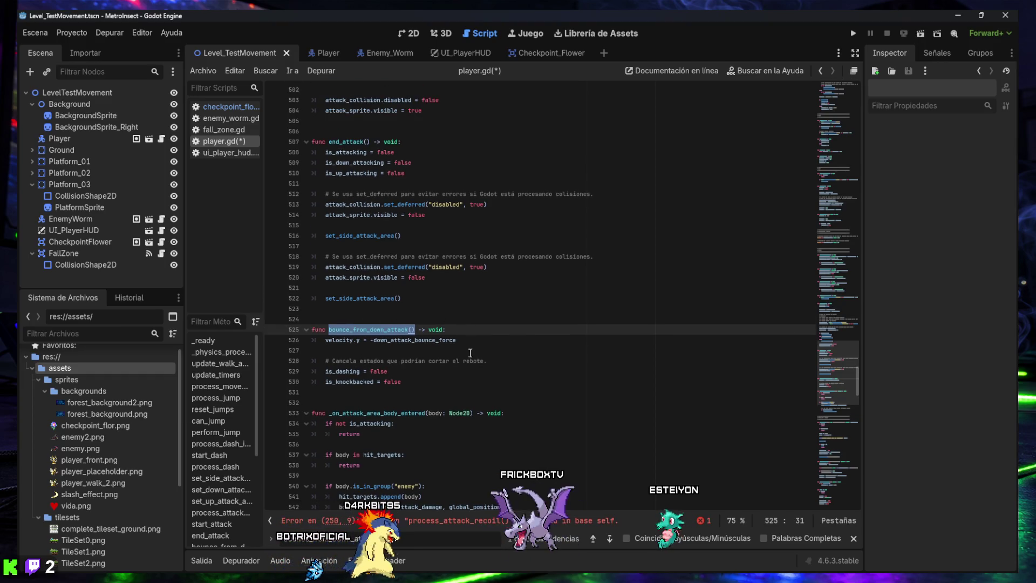
pyautogui.click(427, 379)
pyautogui.press('Return')
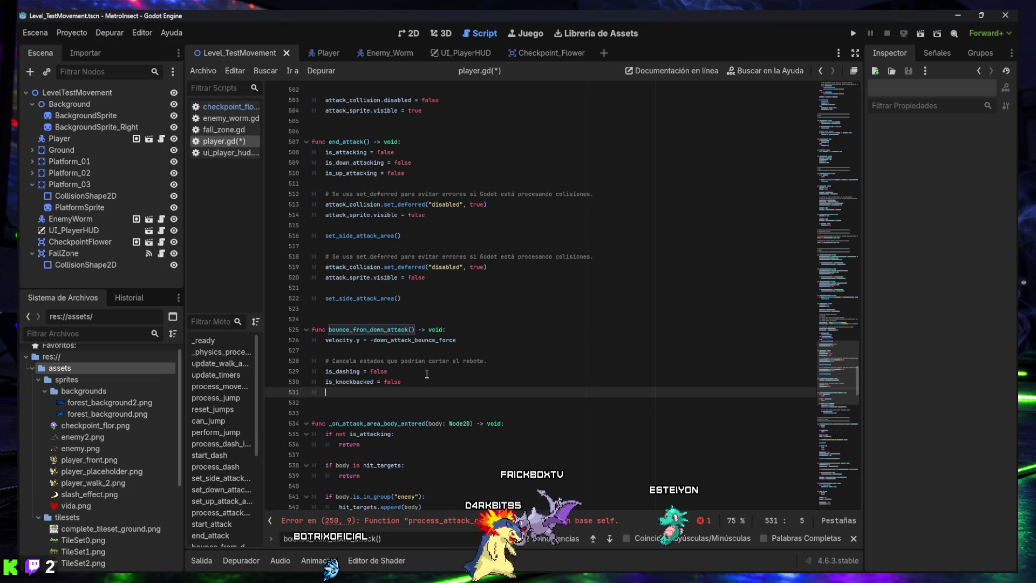
pyautogui.press('Return')
pyautogui.press('Return')
pyautogui.press('BackSpace')
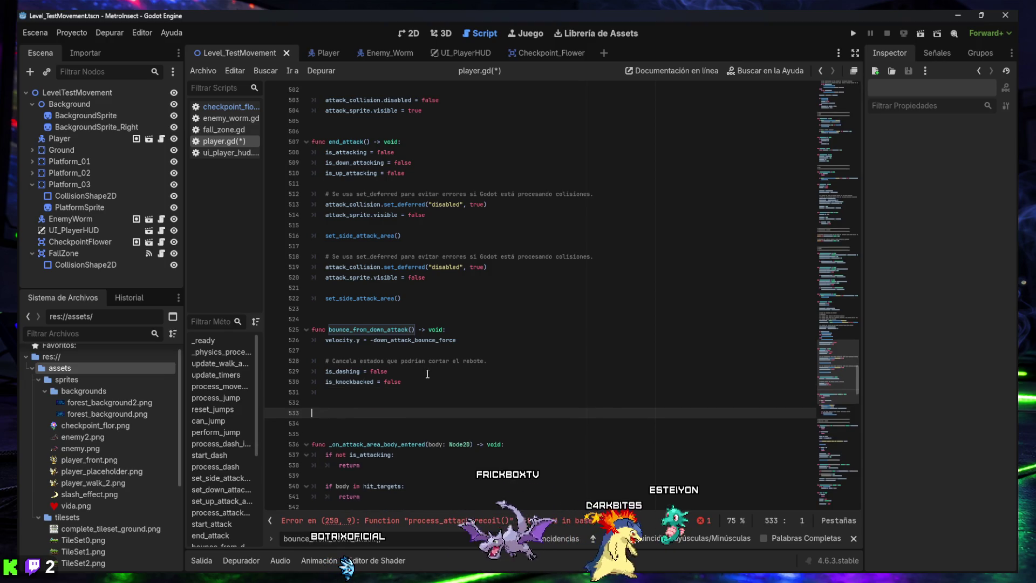
pyautogui.press('Up')
pyautogui.press('Up')
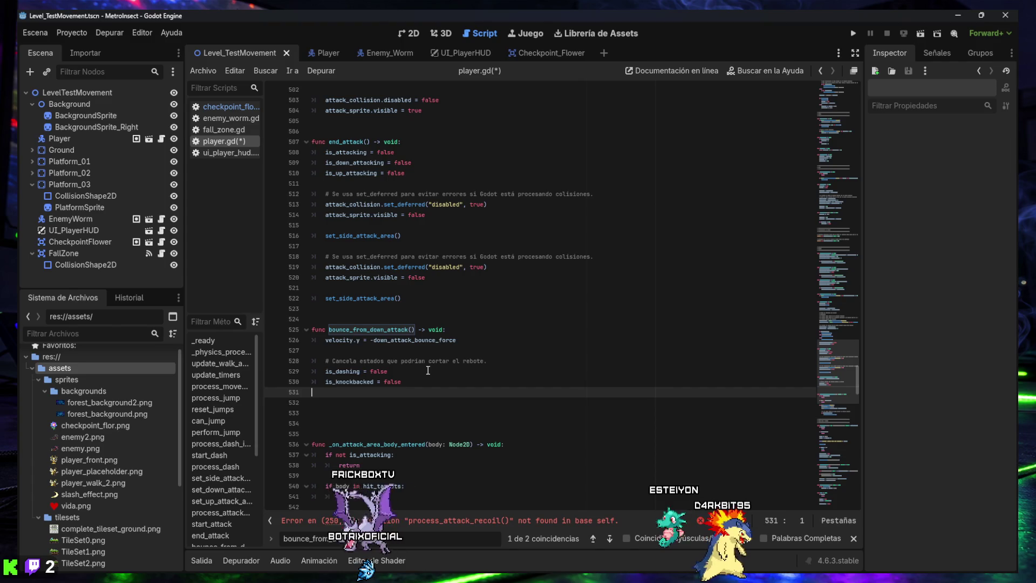
pyautogui.press('Down')
pyautogui.press('Down')
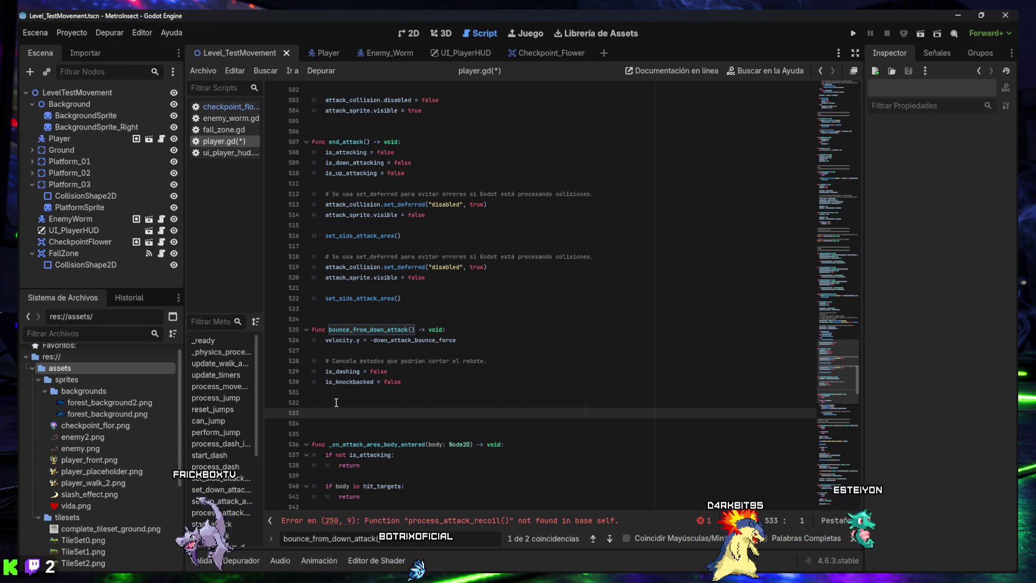
pyautogui.write('func apply_attack_recoil(target_position: Vector2) -> void: \t# El ataque hacia abajo ya tiene su propio rebote vertical. \t# Por eso no aplicamos retroceso lateral en ese caso. \tif is_down_attacking: \t\treturn  \tis_attack_recoiling = true \tattack_recoil_timer = attack_recoil_duration  \tattack_recoil_direction = sign(global_position.x - target_position.x)  \tif attack_recoil_direction == 0.0: \t\tattack_recoil_direction = -facing_direction  \t# Si estaba haciendo dash, lo cancelamos para que el retroceso se note. \tis_dashing = false  \tvelocity.x = attack_recoil_direction * attack_recoil_force   func process_attack_recoil(delta: float) -> void: \tattack_recoil_timer -= delta  \tvelocity.x = attack_recoil_direction * attack_recoil_force  \tif not is_on_floor(): \t\tvelocity.y += gravity * delta \telse: \t\tvelocity.y = 0.0 \t\treset_jumps() \t\tcoyote_timer = coyote_time  \tif attack_recoil_timer <= 0.0: \t\tis_attack_recoiling = false')
pyautogui.scroll(-3, 377, 374)
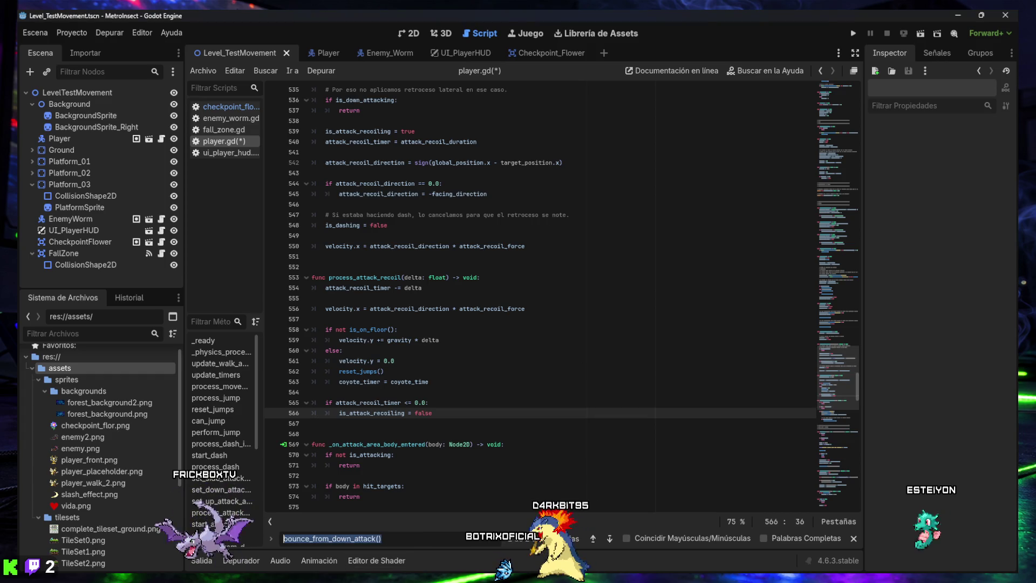
# Replace the enemy-hit block of _on_attack_area_body_entered with an if/else calling apply_attack_recoil(body.global_position)
pyautogui.write('func _on_attack_area_body_entered(body: Node2D) -> void:')
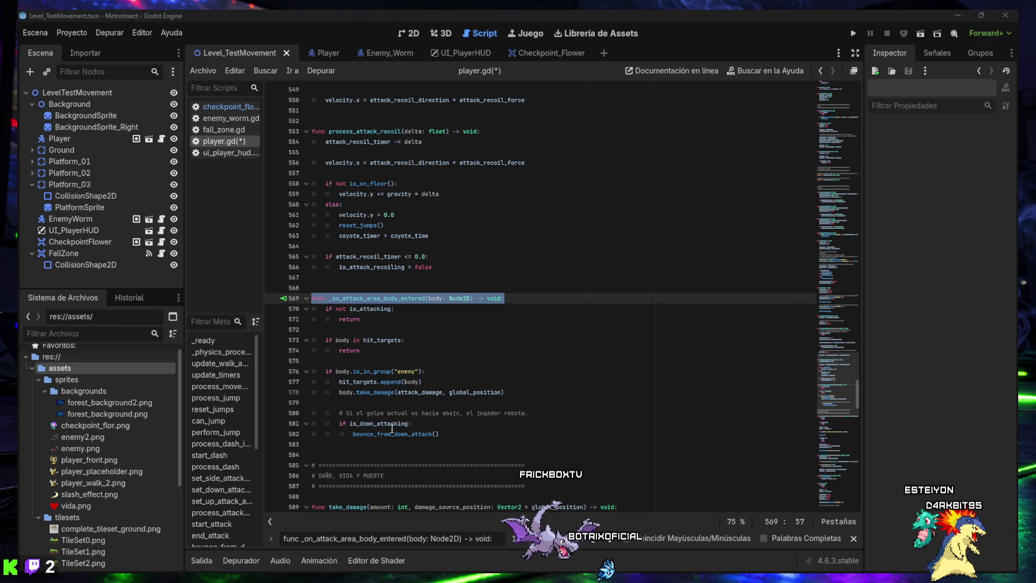
pyautogui.moveTo(453, 433)
pyautogui.mouseDown()
pyautogui.moveTo(328, 413)
pyautogui.moveTo(326, 374)
pyautogui.mouseUp()
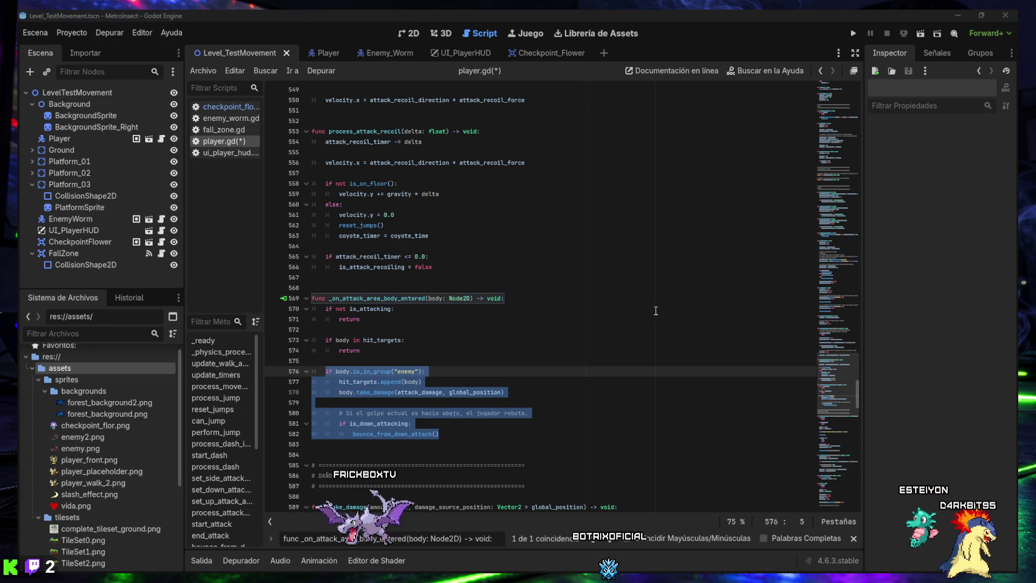
pyautogui.moveTo(464, 432)
pyautogui.mouseDown()
pyautogui.moveTo(300, 394)
pyautogui.moveTo(323, 372)
pyautogui.mouseUp()
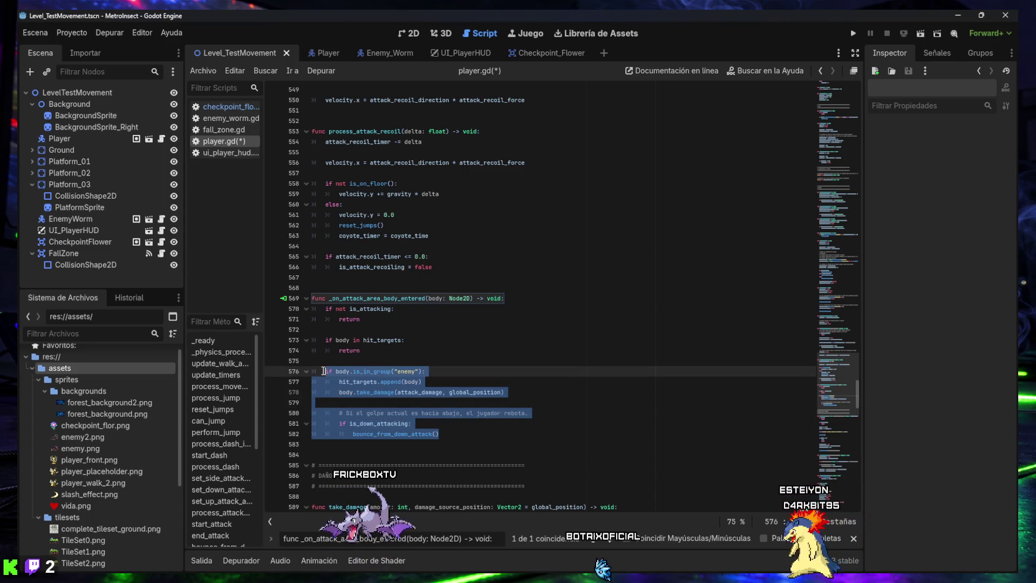
pyautogui.write('if body.is_in_group("enemy"): \thit_targets.append(body) \tbody.take_damage(attack_damage, global_position)  \tif is_down_attacking: \t\tbounce_from_down_attack() \telse: \t\tapply_attack_recoil(body.global_position)')
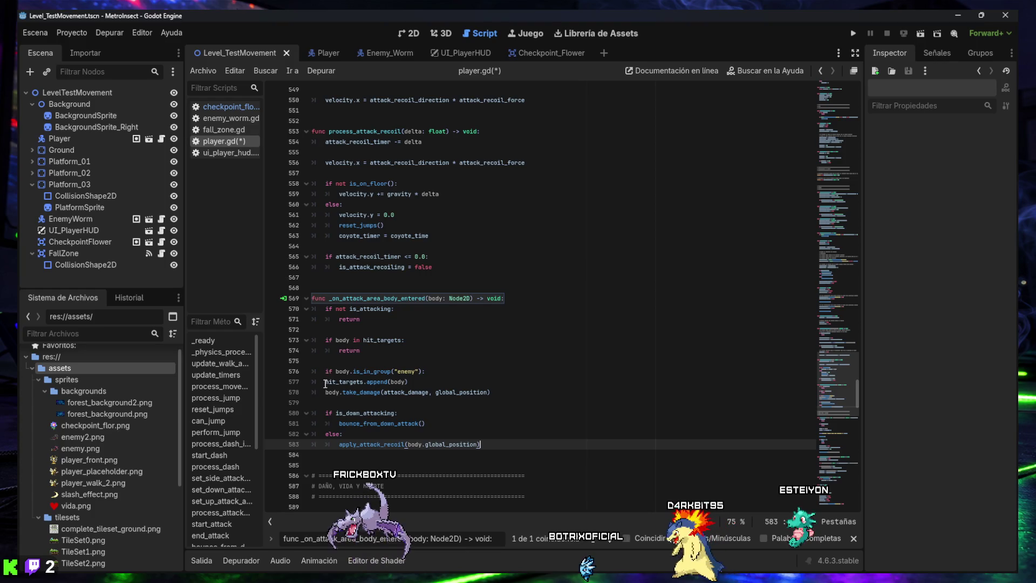
pyautogui.moveTo(324, 380)
pyautogui.mouseDown()
pyautogui.moveTo(410, 427)
pyautogui.moveTo(497, 441)
pyautogui.mouseUp()
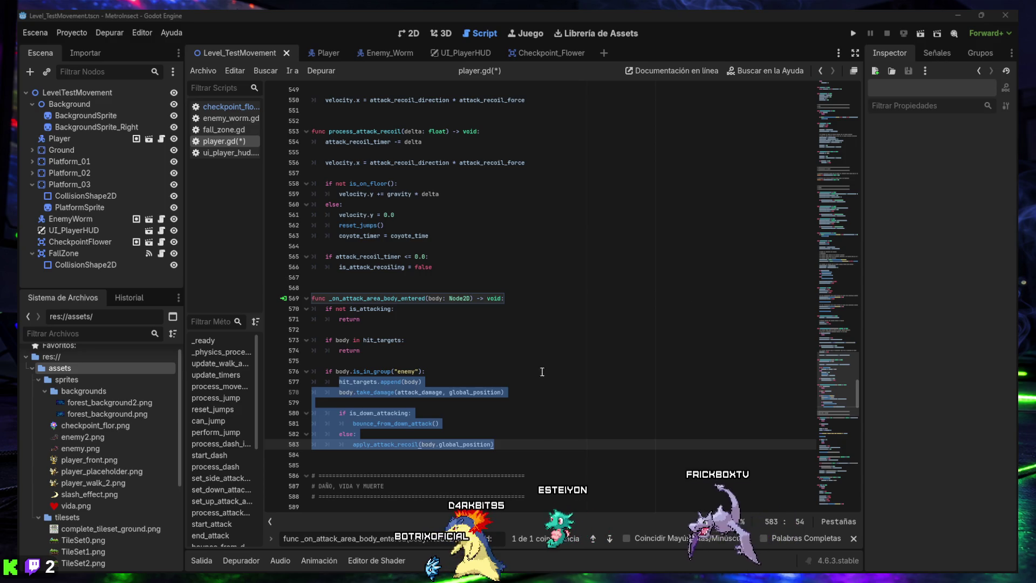
pyautogui.write('respawn()')
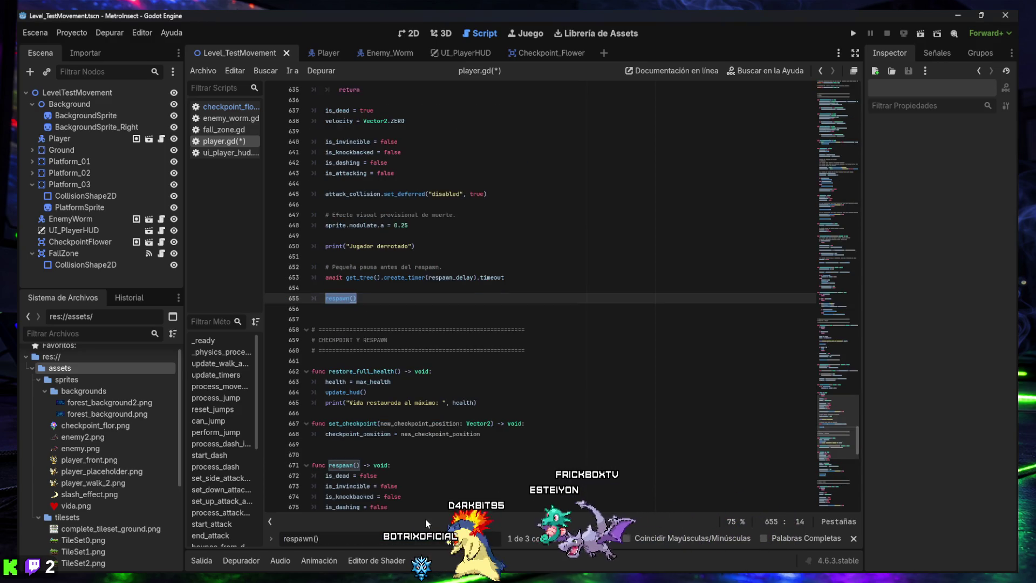
# Add is_attack_recoiling = false after the respawn() call in die(), then run the current scene
pyautogui.click(609, 539)
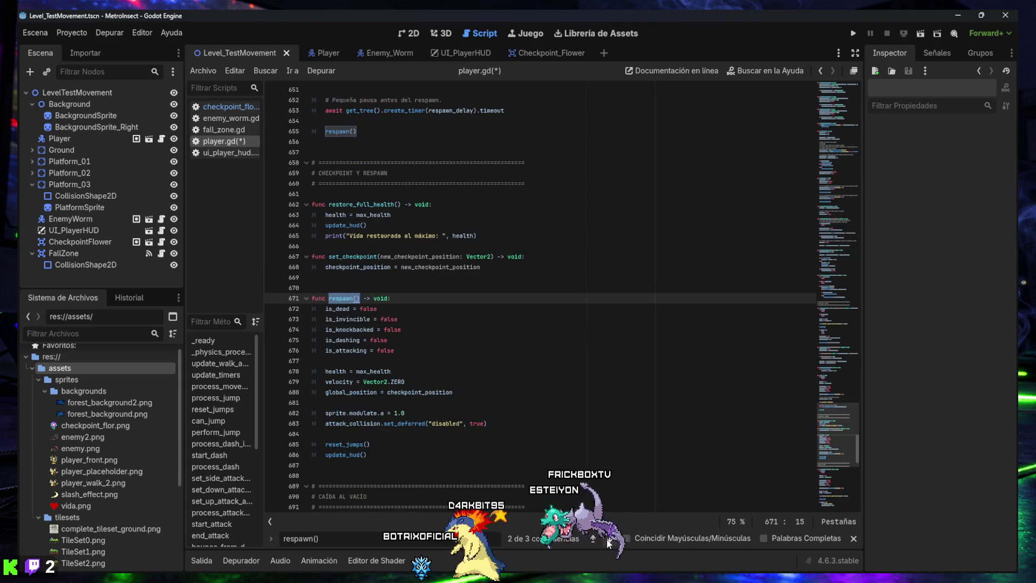
pyautogui.click(608, 539)
pyautogui.click(608, 539)
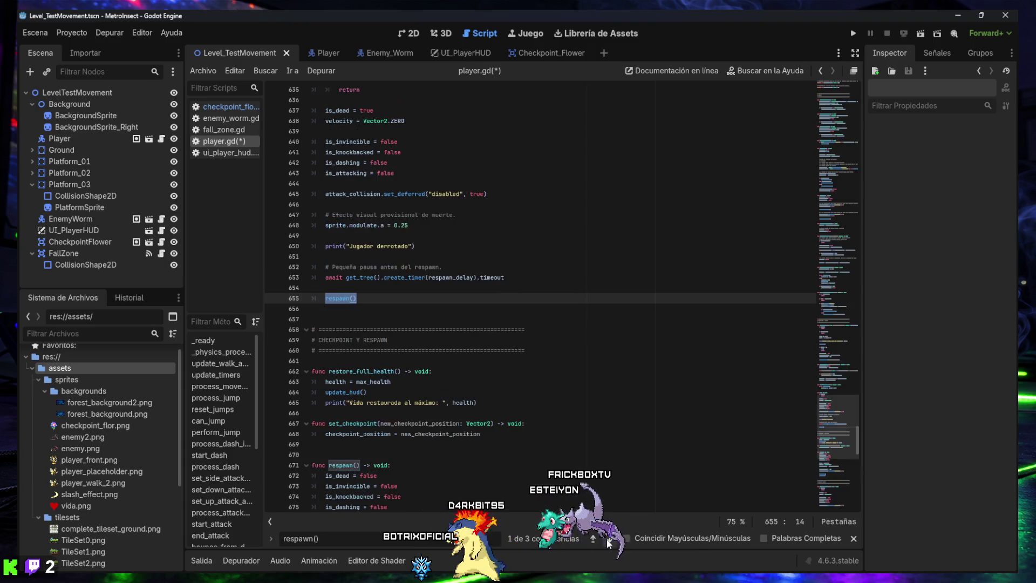
pyautogui.scroll(3, 350, 357)
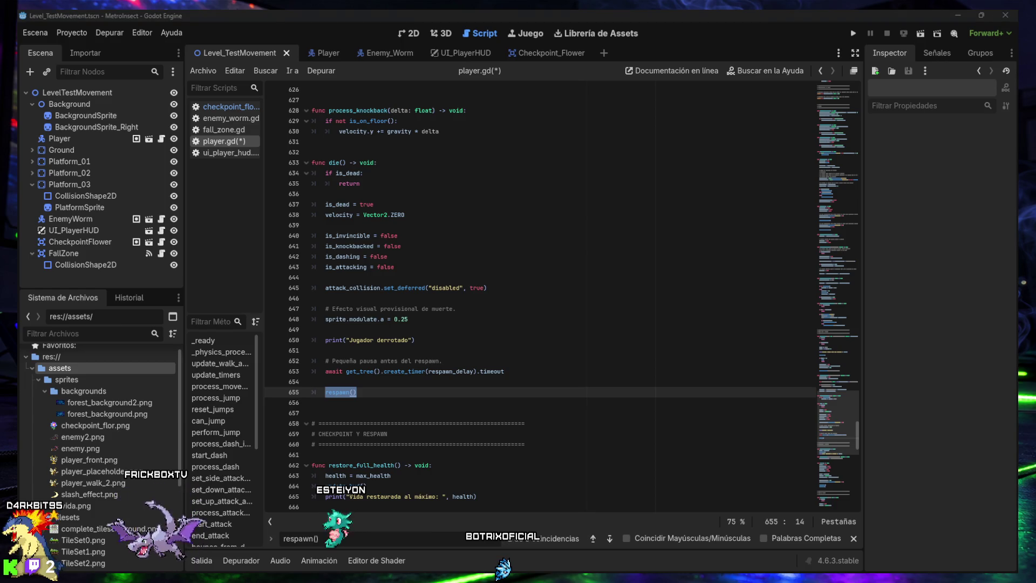
pyautogui.click(372, 400)
pyautogui.click(376, 396)
pyautogui.press('Return')
pyautogui.press('Return')
pyautogui.write('is_attack_recoiling = false')
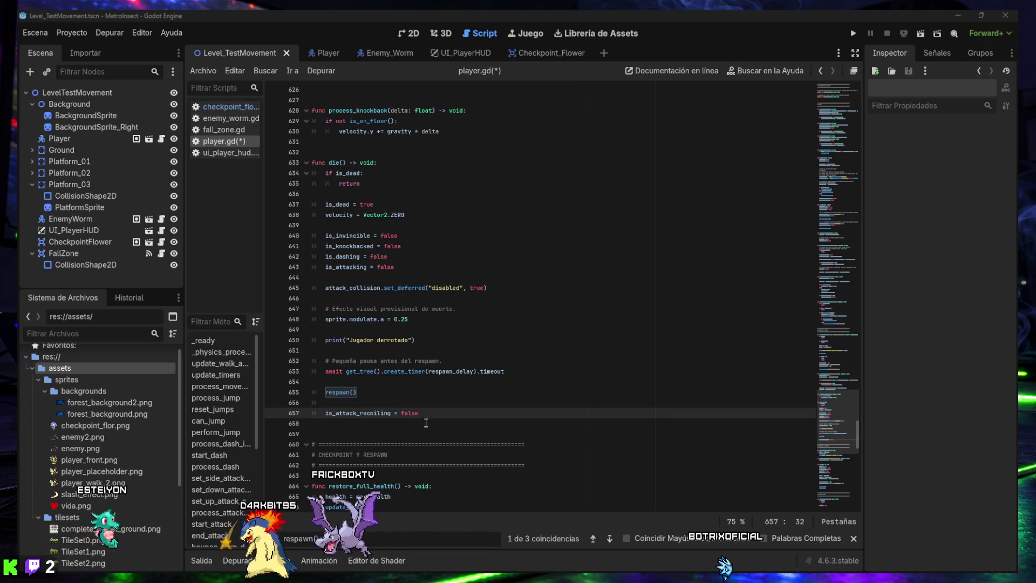
pyautogui.press('Return')
pyautogui.write('is_attack_recoiling = false')
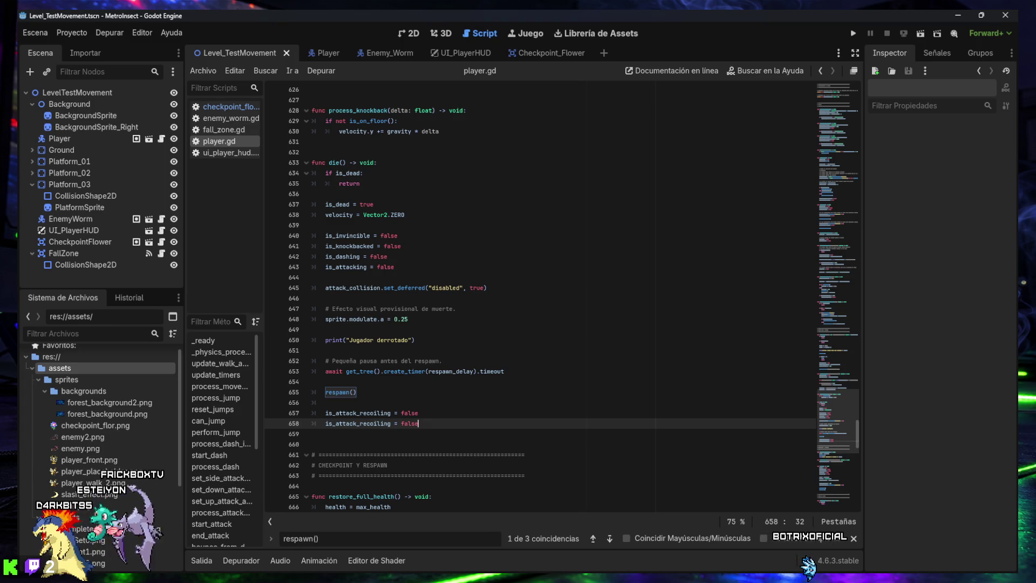
pyautogui.click(918, 34)
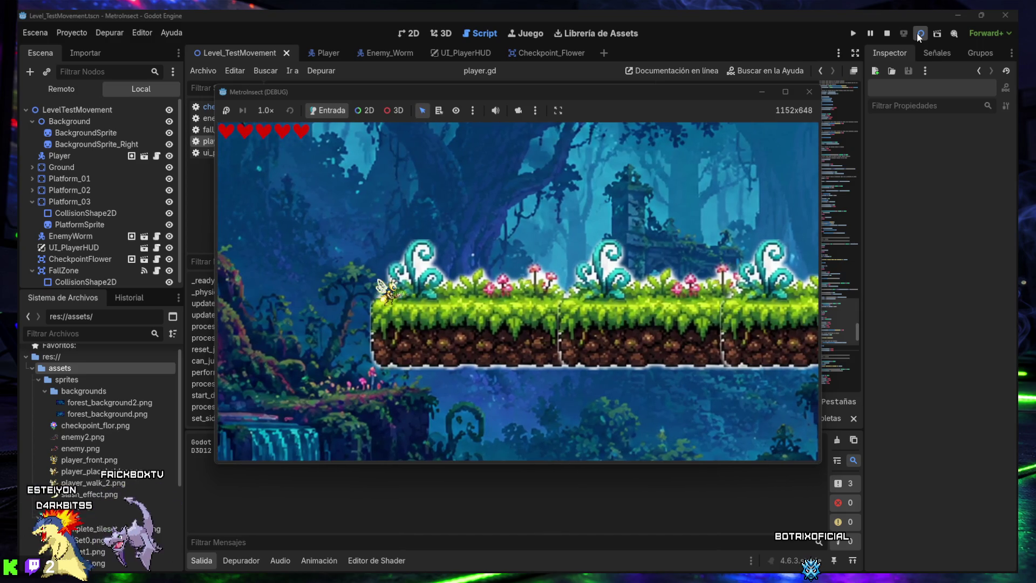
# Test-play the level: move the bee right past the checkpoint, hit the worm, jump, then close the game
pyautogui.press('Right')
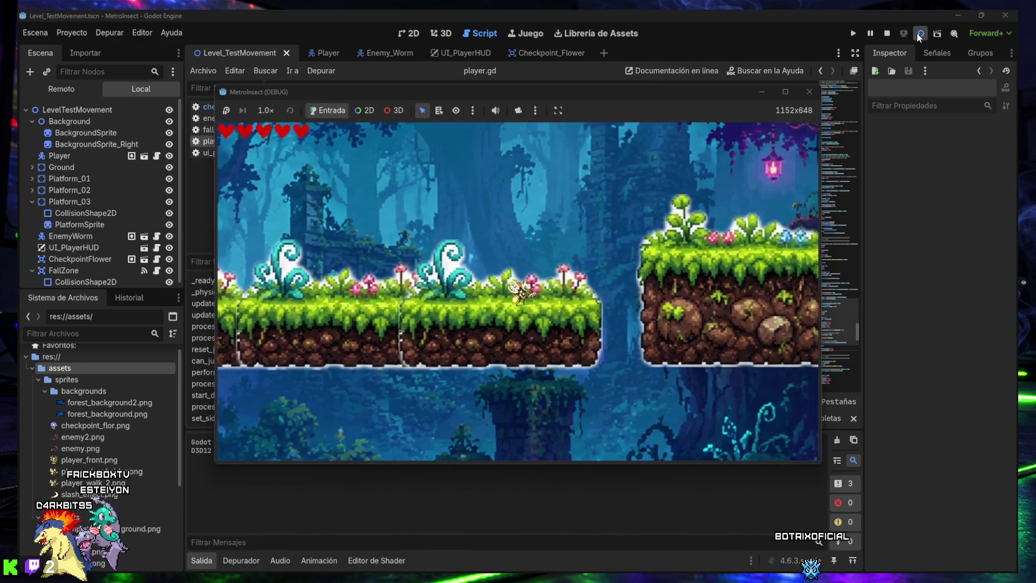
pyautogui.press('Right')
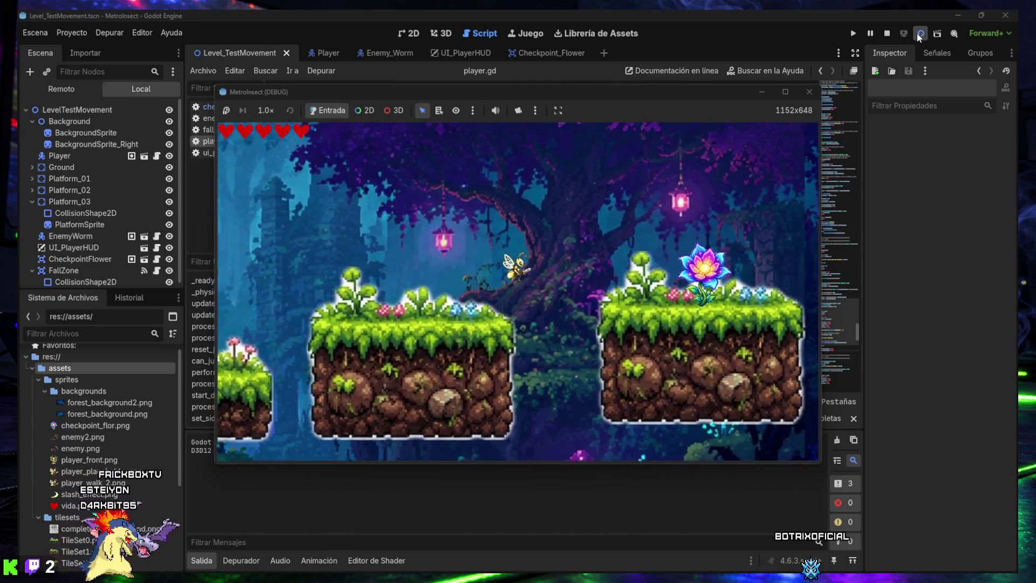
pyautogui.press('Right')
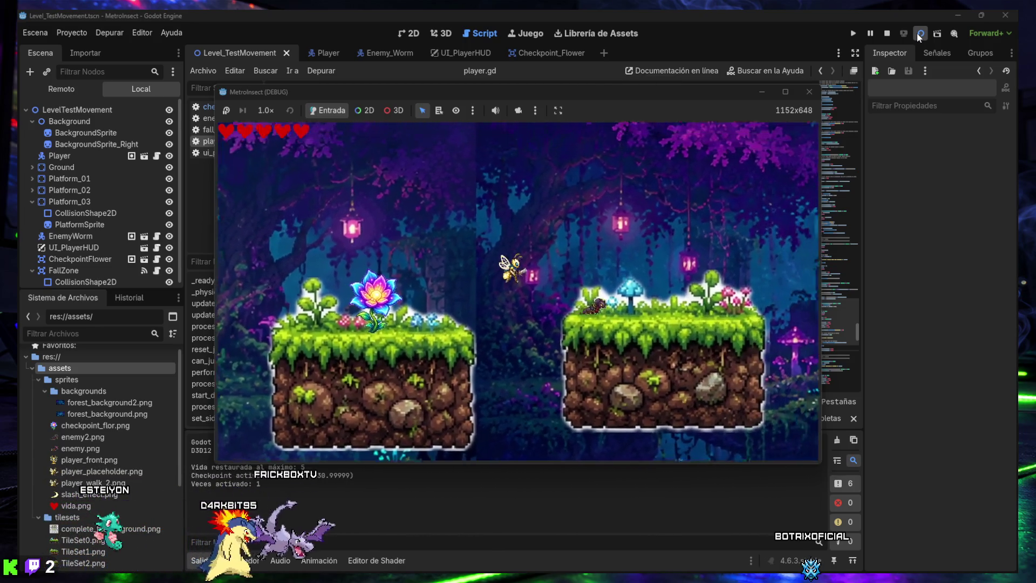
pyautogui.press('Right')
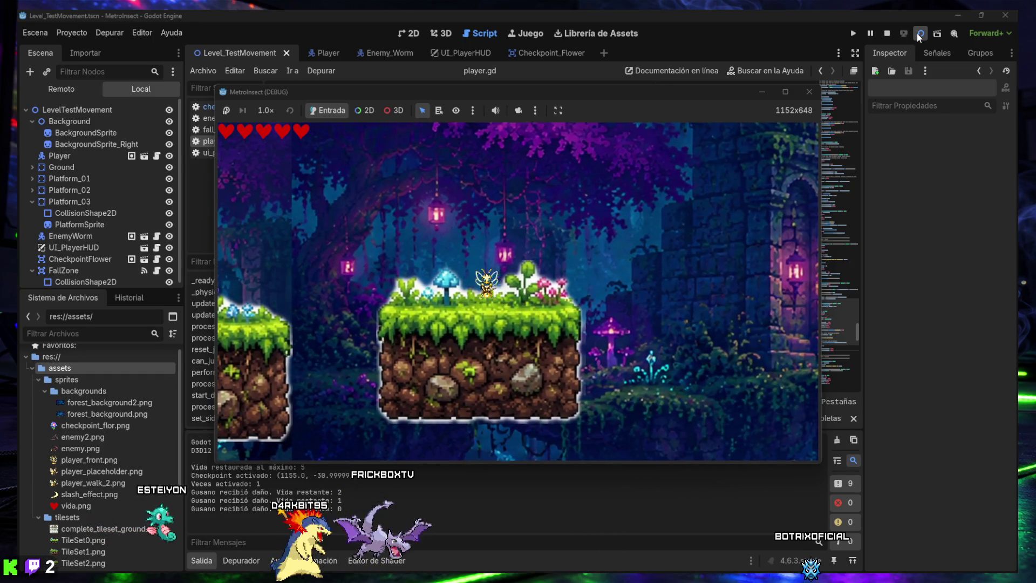
pyautogui.press('space')
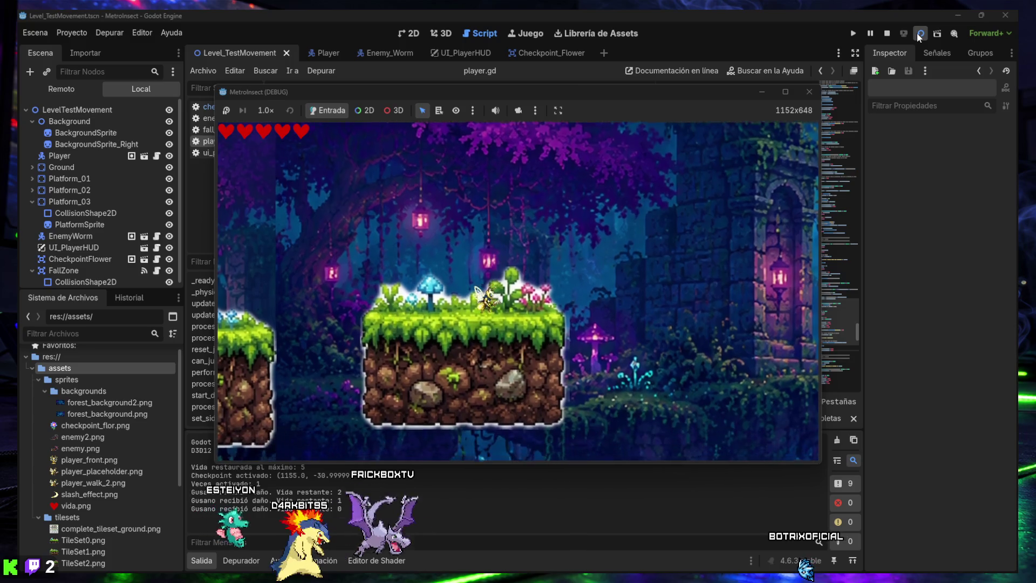
pyautogui.click(808, 93)
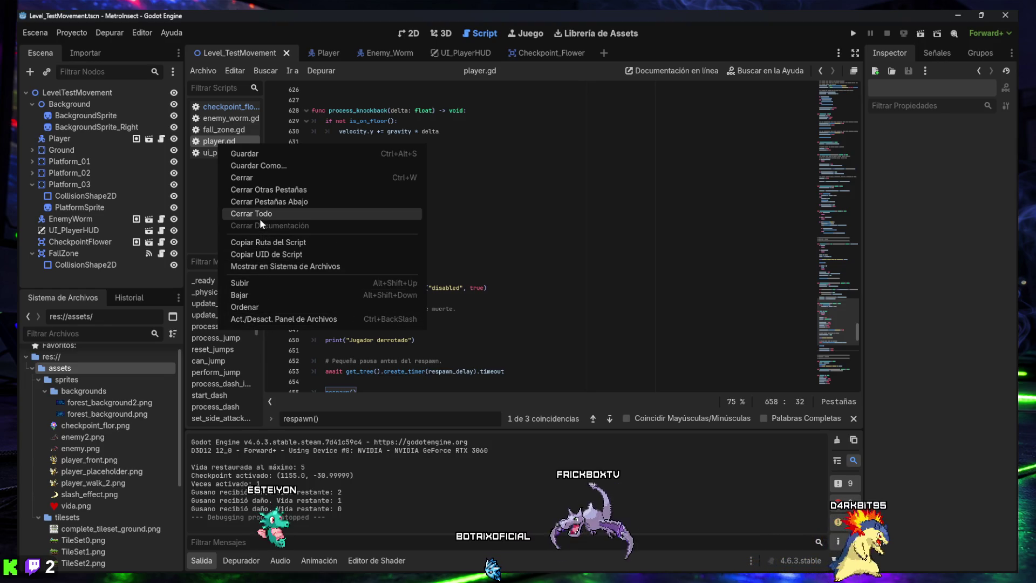
# Reveal player.gd under res://scripts/player and show its folder in the system file explorer
pyautogui.click(264, 267)
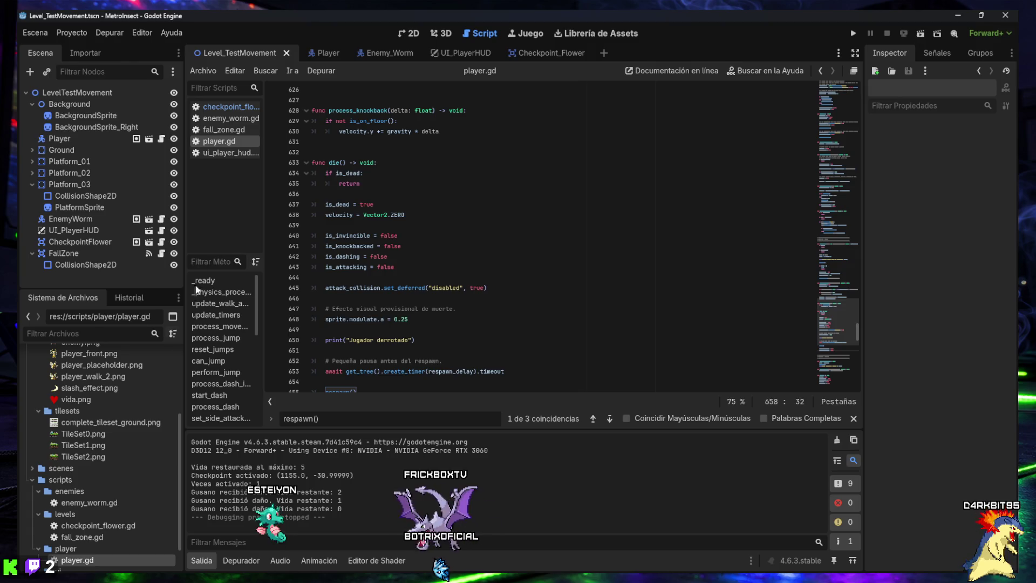
pyautogui.rightClick(80, 559)
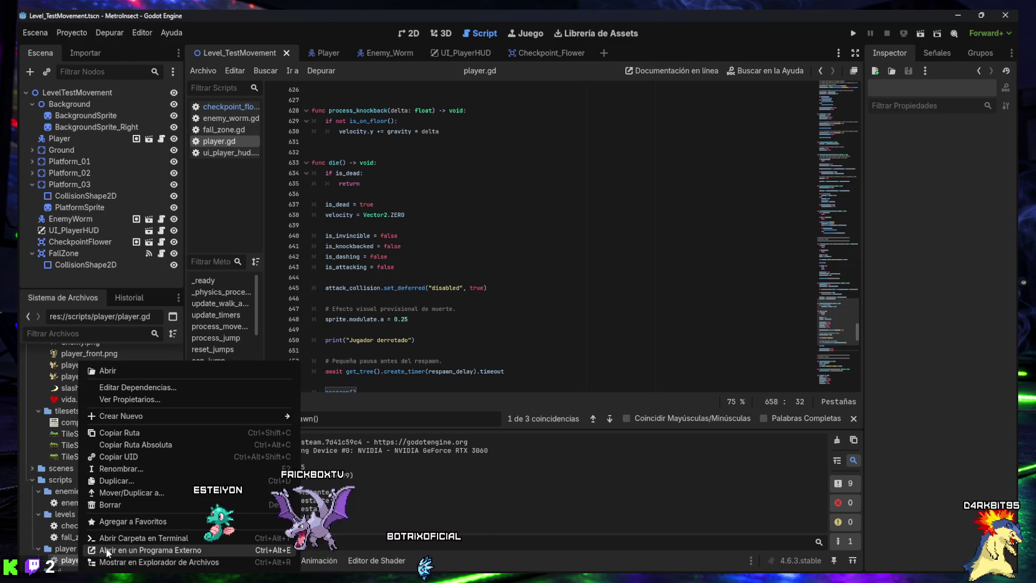
pyautogui.click(134, 562)
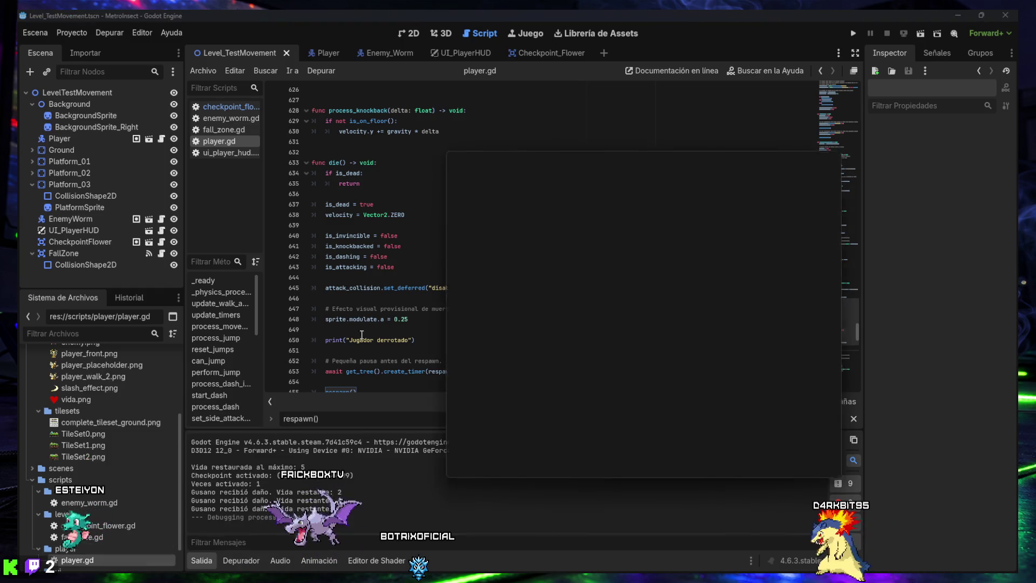
pyautogui.hotkey('alt', 'F4')
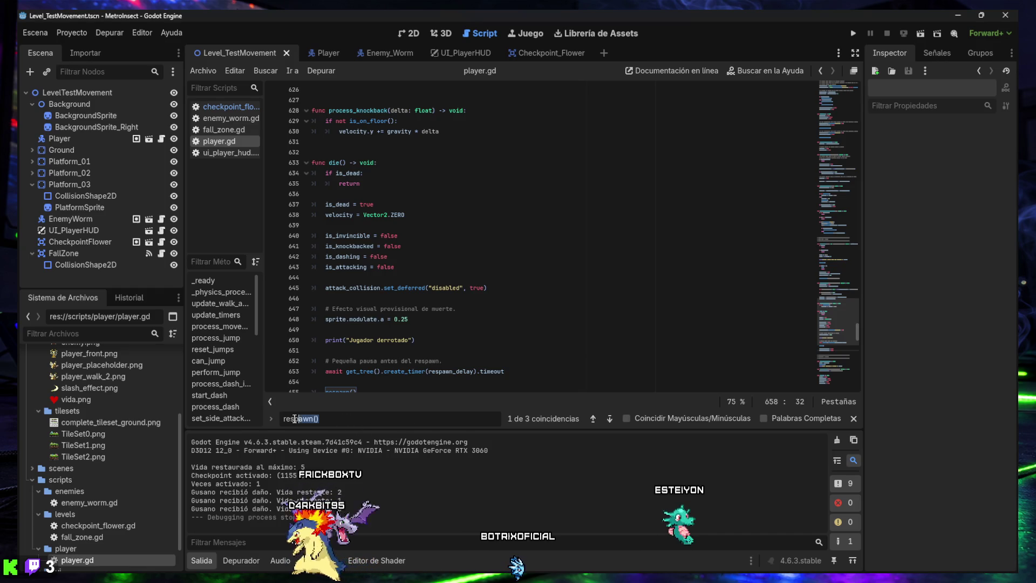
# Jump to 'func end_attack() -> void:' at line 507 and collapse the Output panel
pyautogui.hotkey('ctrl', 'f')
pyautogui.write('func end_attack() -> void:')
pyautogui.click(201, 561)
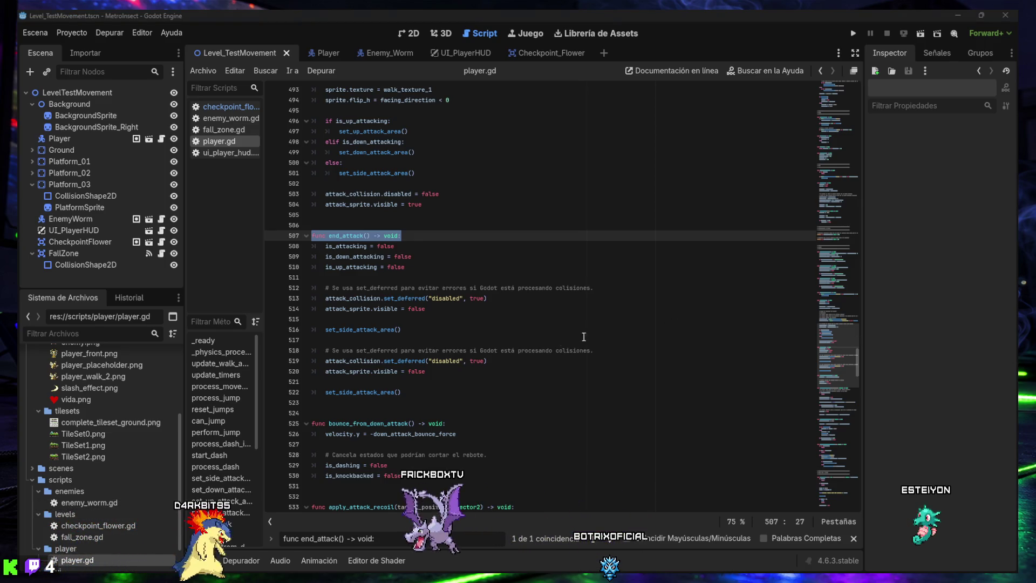
# Replace end_attack() with the version without the duplicated collision-disable block and save player.gd
pyautogui.moveTo(423, 390)
pyautogui.mouseDown()
pyautogui.moveTo(378, 391)
pyautogui.moveTo(308, 243)
pyautogui.mouseUp()
pyautogui.write('func end_attack() -> void: \tis_attacking = false \tis_down_attacking = false \tis_up_attacking = false  \t# Se usa set_deferred para evitar errores si Godot está procesando colisiones. \tattack_collision.set_deferred("disabled", true) \tattack_sprite.visible = false  \tset_side_attack_area()')
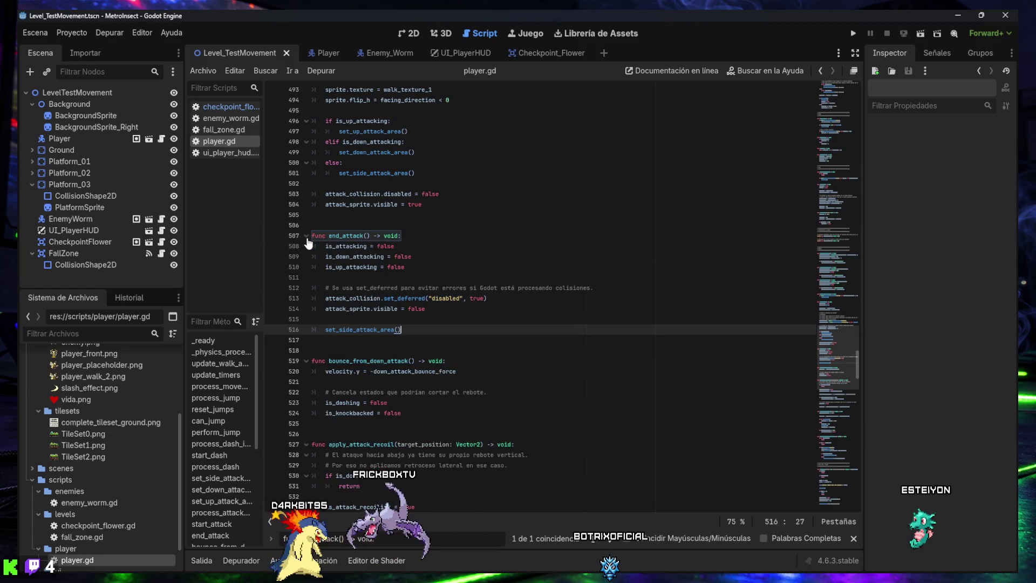
pyautogui.hotkey('ctrl', 's')
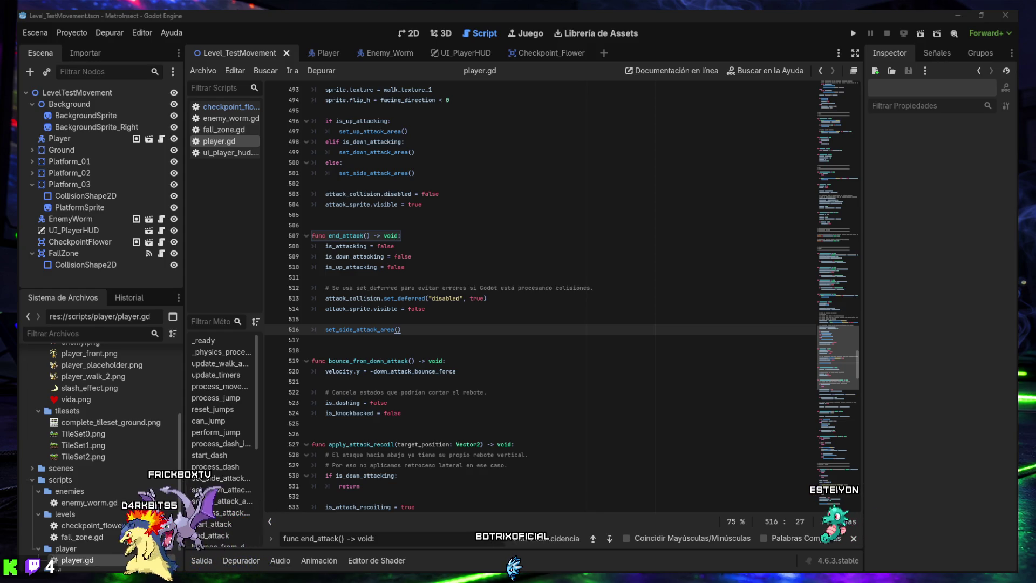
# Search for 'is_attack_recoiling = false' and go to the next match in die()
pyautogui.moveTo(387, 539); pyautogui.dragTo(284, 538)
pyautogui.write('is_attack_recoiling = false')
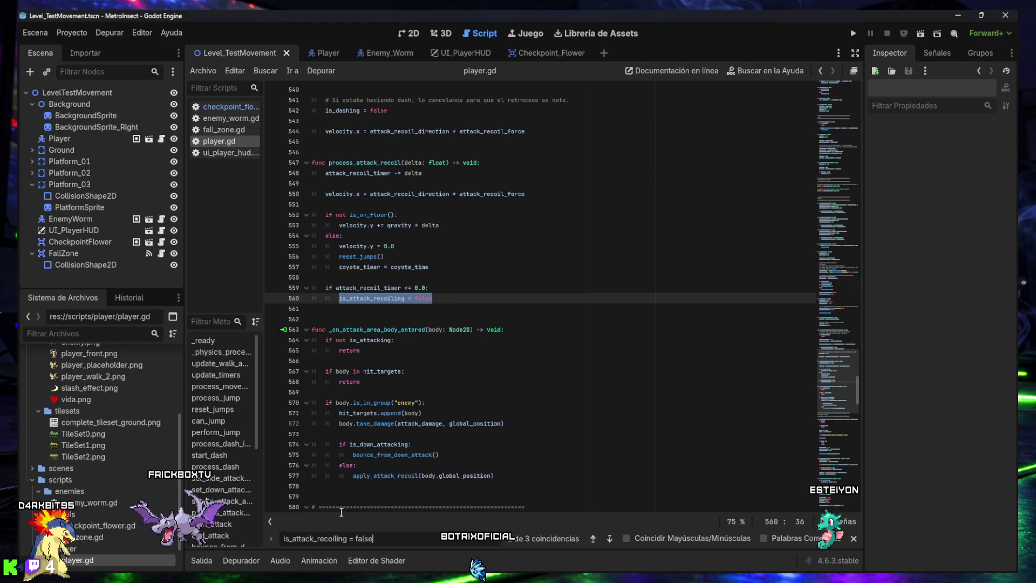
pyautogui.click(602, 538)
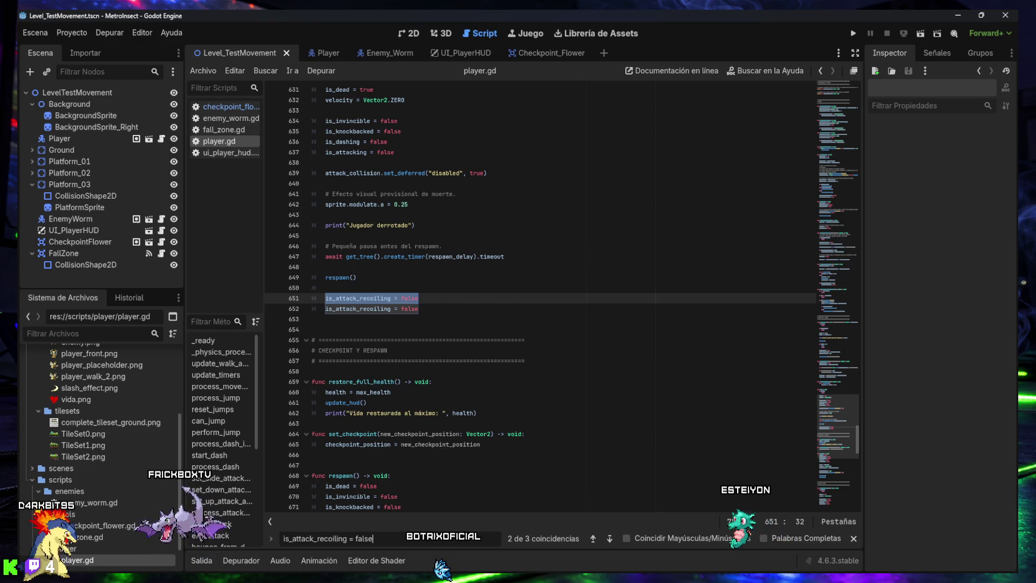
# Replace die() with a version that also resets recoil and up/down attack flags and hides attack_sprite, save, and return to the first match
pyautogui.scroll(4, 859, 397)
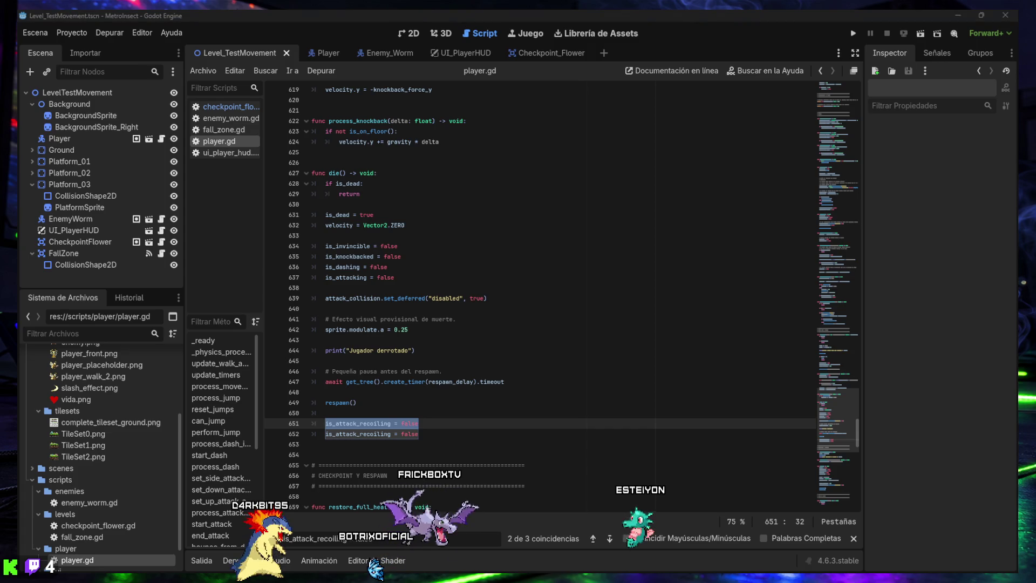
pyautogui.moveTo(419, 434)
pyautogui.mouseDown()
pyautogui.moveTo(313, 389)
pyautogui.moveTo(290, 179)
pyautogui.mouseUp()
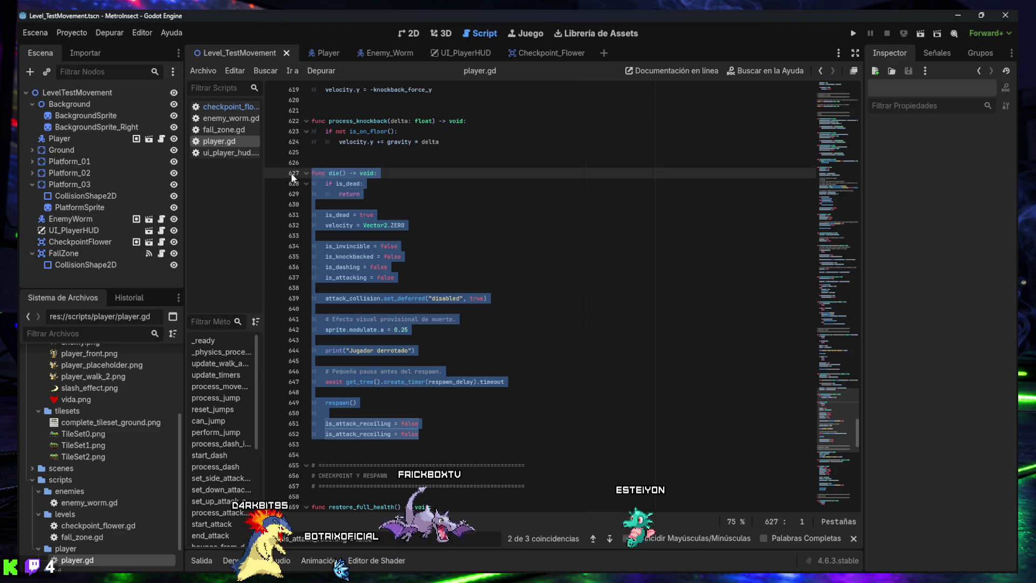
pyautogui.write('func die() -> void: \tif is_dead: \t\treturn  \tis_dead = true \tvelocity = Vector2.ZERO  \tis_invincible = false \tis_knockbacked = false \tis_attack_recoiling = false \tis_dashing = false \tis_attacking = false \tis_down_attacking = false \tis_up_attacking = false  \tattack_collision.set_deferred("disabled", true) \tattack_sprite.visible = false  \t# Efecto visual provisional de muerte. \tsprite.modulate.a = 0.25  \tprint("Jugador derrotado")  \t# Pequeña pausa antes del respawn. \tawait get_tree().create_timer(respawn_delay).timeout  \trespawn()')
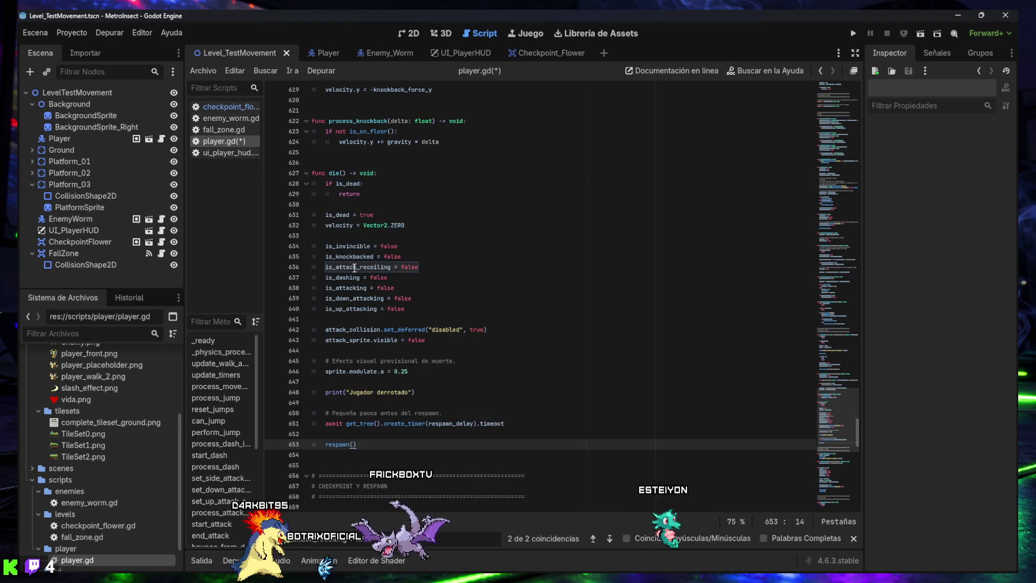
pyautogui.hotkey('ctrl', 's')
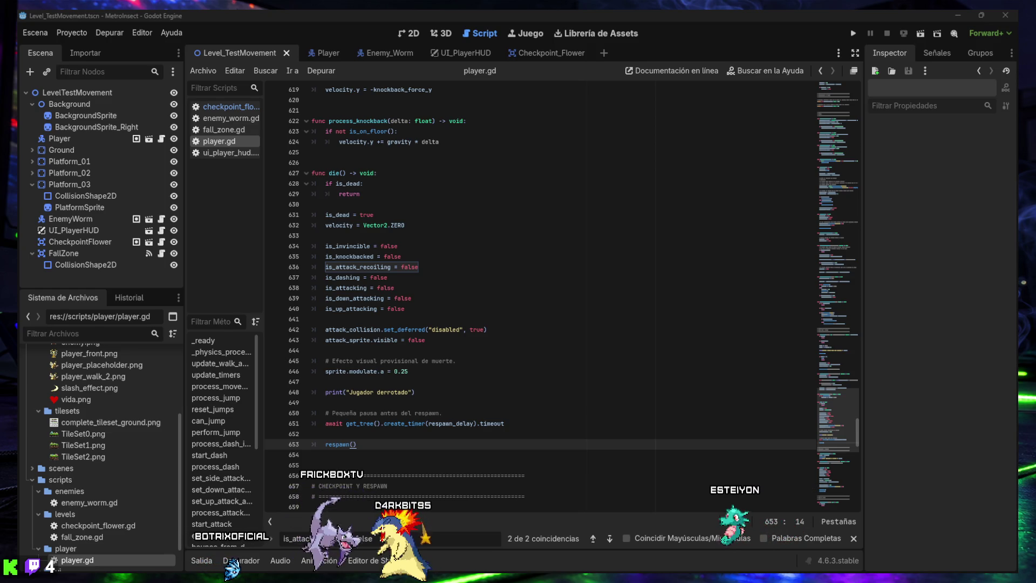
pyautogui.press('Return')
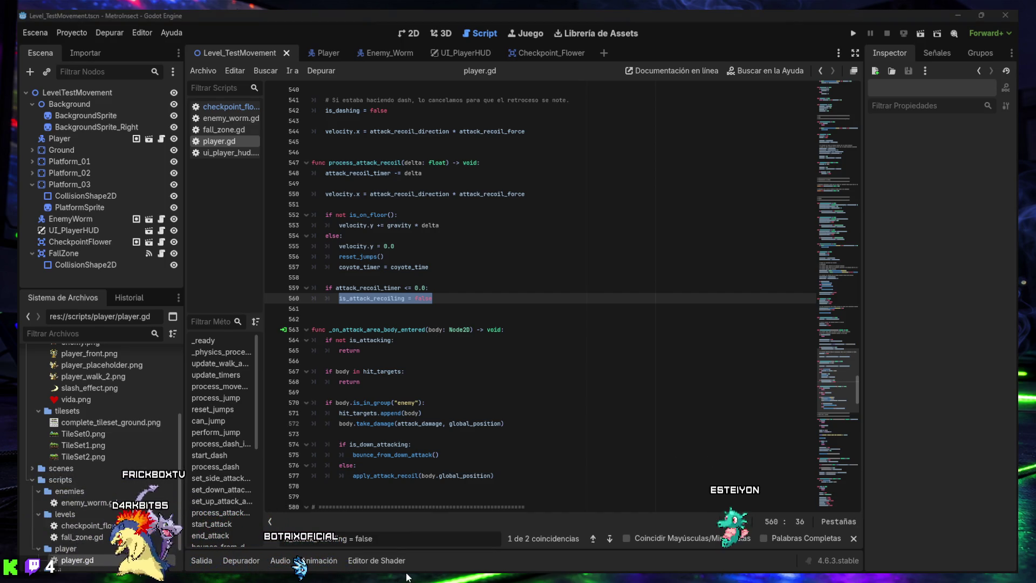
# Search for the respawn() function definition
pyautogui.tripleClick(406, 538)
pyautogui.write('func respawn() -> void:')
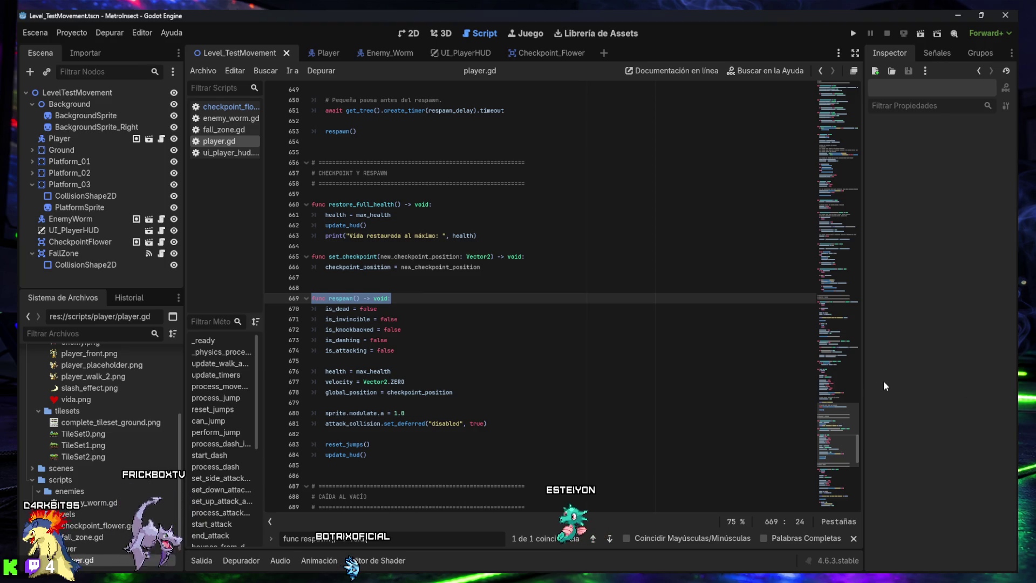
pyautogui.scroll(-1, 540, 297)
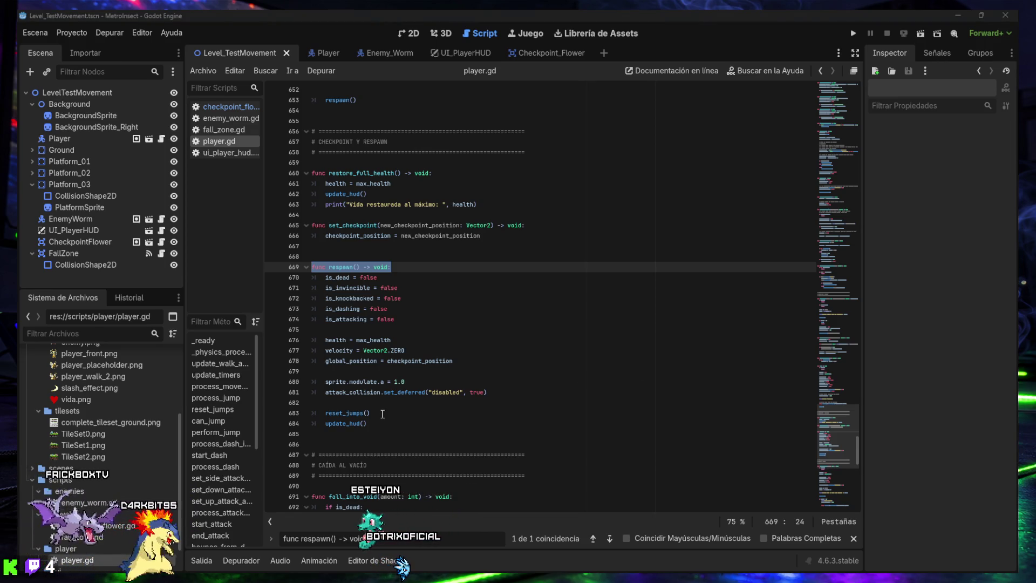
# Replace respawn() with a version also resetting attack recoil, dashing and up/down attack flags, then find respawn_after_hazard()
pyautogui.moveTo(353, 413); pyautogui.dragTo(294, 312)
pyautogui.moveTo(367, 424)
pyautogui.mouseDown()
pyautogui.moveTo(324, 413)
pyautogui.moveTo(303, 277)
pyautogui.moveTo(284, 270)
pyautogui.mouseUp()
pyautogui.write('func respawn() -> void: \tis_dead = false \tis_invincible = false \tis_knockbacked = false \tis_attack_recoiling = false \tis_dashing = false \tis_attacking = false \tis_down_attacking = false \tis_up_attacking = false  \thealth = max_health \tvelocity = Vector2.ZERO \tglobal_position = checkpoint_position  \tsprite.modulate.a = 1.0 \tattack_collision.set_deferred("disabled", true) \tattack_sprite.visible = false  \treset_jumps() \tupdate_hud()')
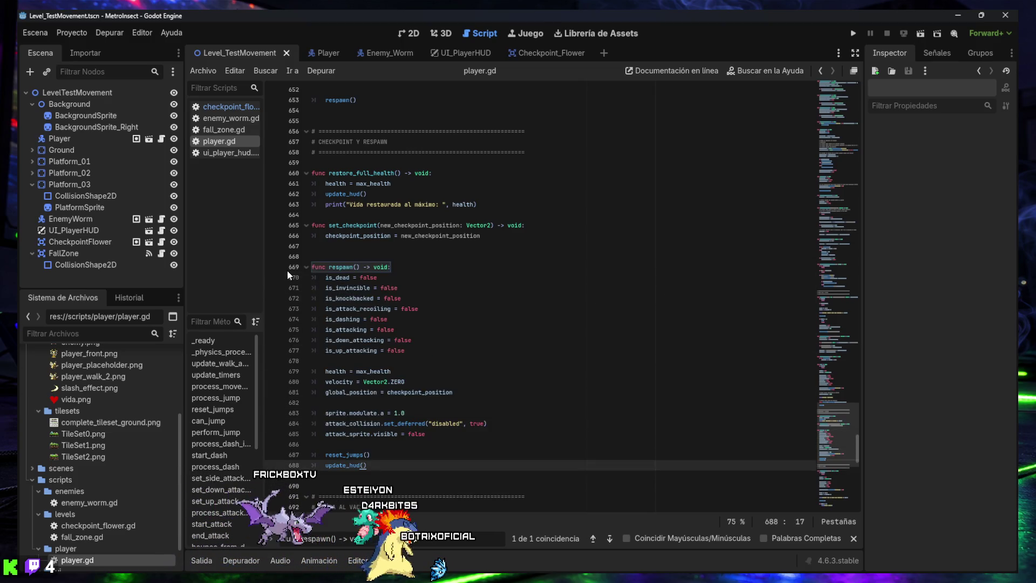
pyautogui.scroll(-3, 428, 384)
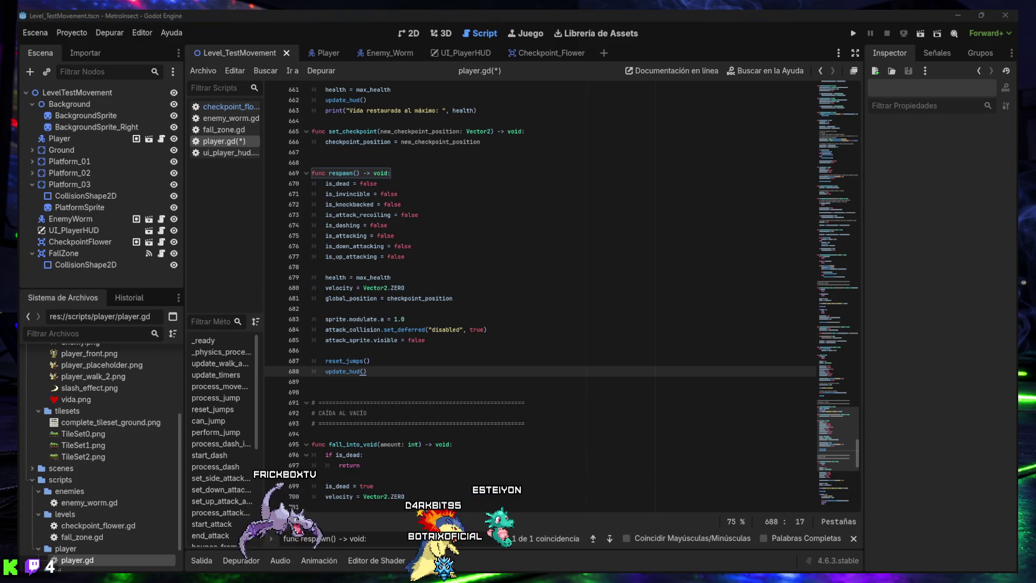
pyautogui.write('func respawn_after_hazard() -> void:')
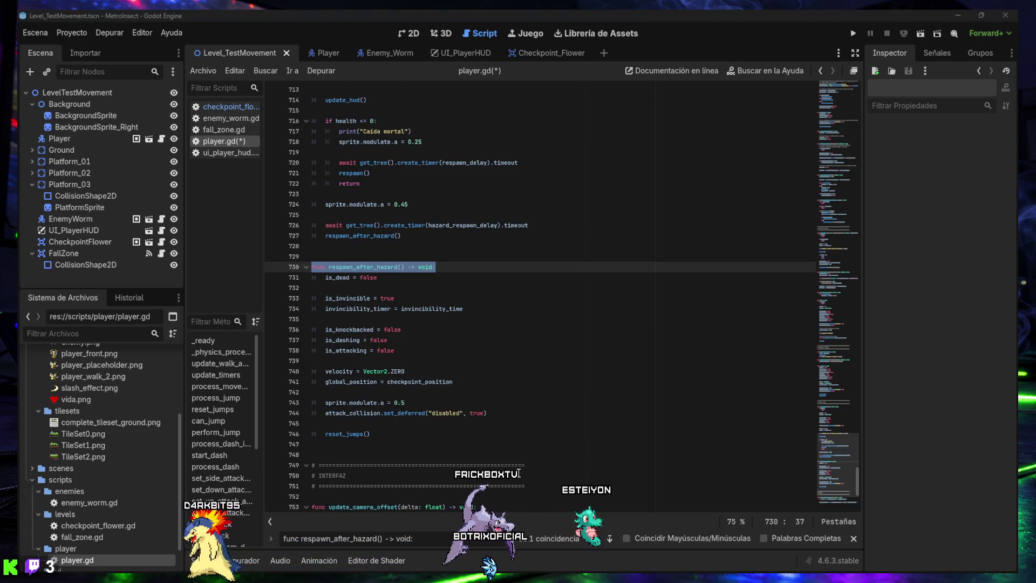
# Paste the fuller reset block into respawn_after_hazard(), save, and search for the attack_area.position.x line
pyautogui.moveTo(371, 434); pyautogui.dragTo(299, 273)
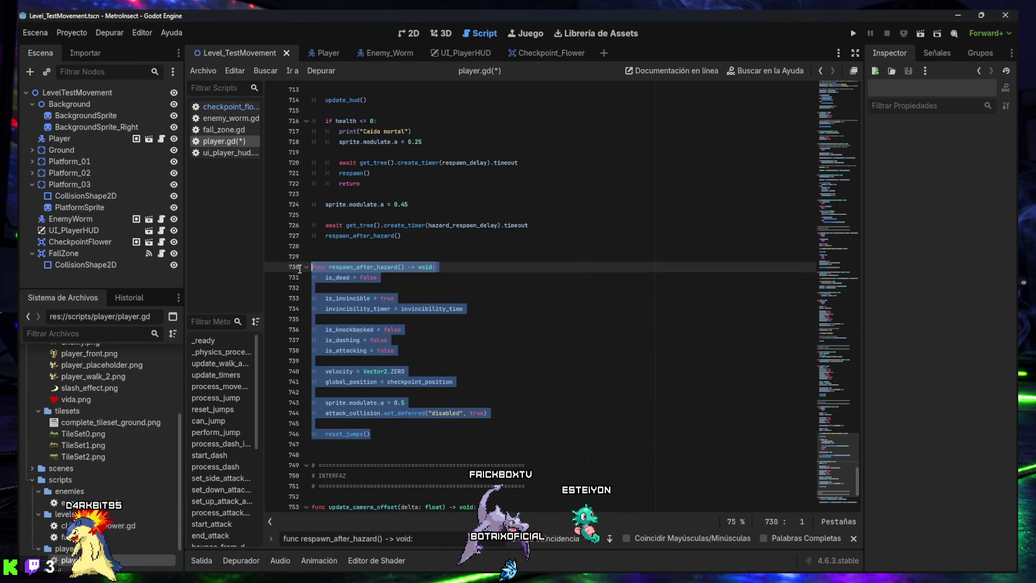
pyautogui.write('func respawn_after_hazard() -> void: \tis_dead = false  \tis_invincible = true \tinvincibility_timer = invincibility_time  \tis_knockbacked = false \tis_attack_recoiling = false \tis_dashing = false \tis_attacking = false \tis_down_attacking = false \tis_up_attacking = false  \tvelocity = Vector2.ZERO \tglobal_position = checkpoint_position  \tsprite.modulate.a = 0.5 \tattack_collision.set_deferred("disabled", true) \tattack_sprite.visible = false  \treset_jumps()')
pyautogui.hotkey('ctrl', 's')
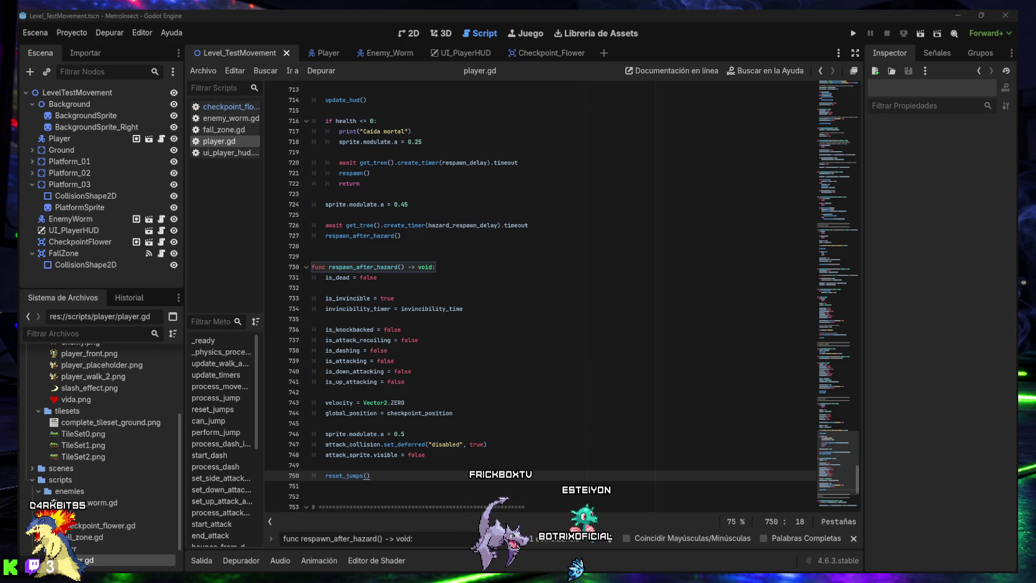
pyautogui.hotkey('ctrl', 'f')
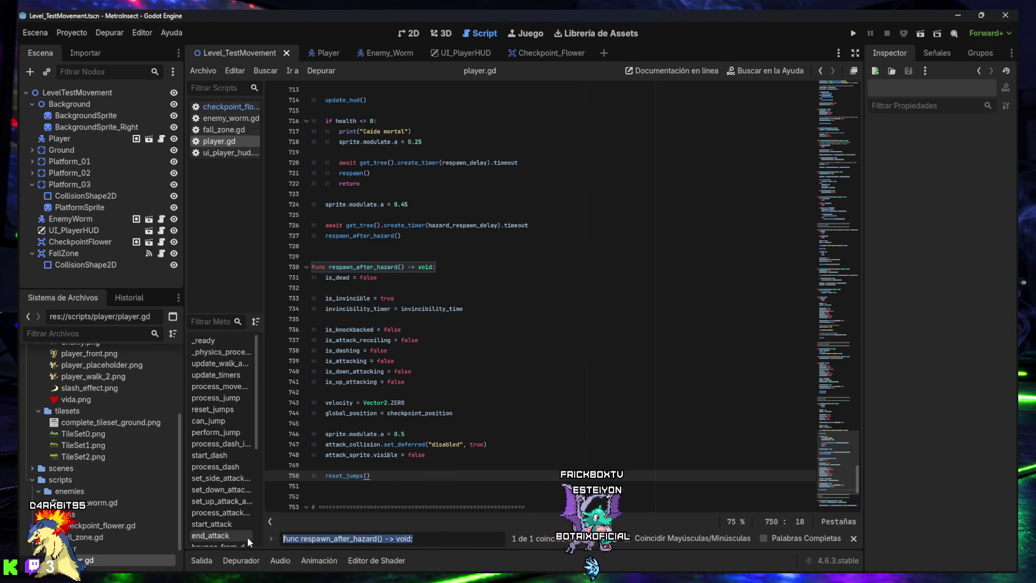
pyautogui.write('attack_area.position.x = 28 * facing_direction')
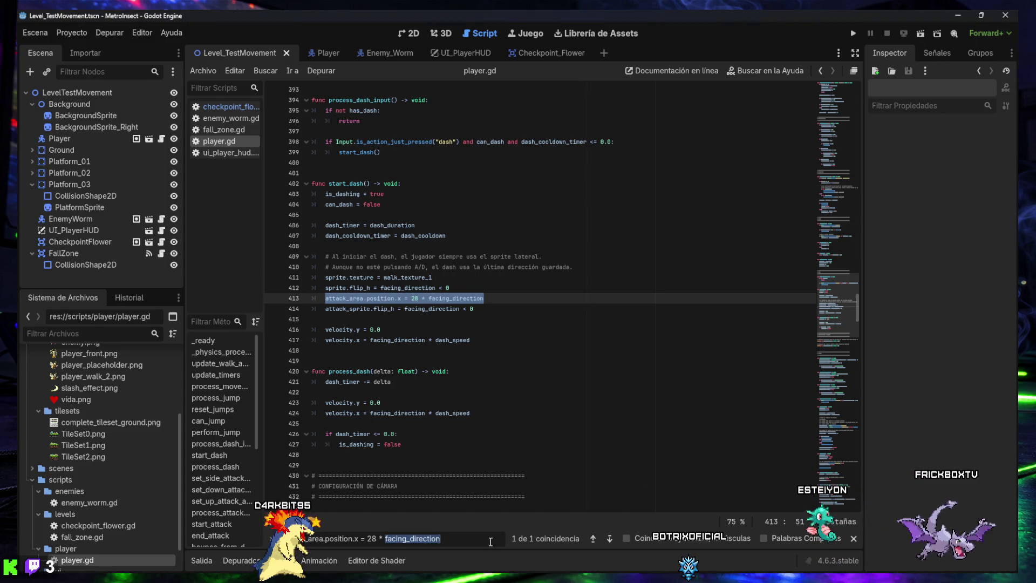
# Locate the start_dash() function definition
pyautogui.hotkey('ctrl', 'a')
pyautogui.write('func start_dash() -> void:')
pyautogui.scroll(-2, 477, 455)
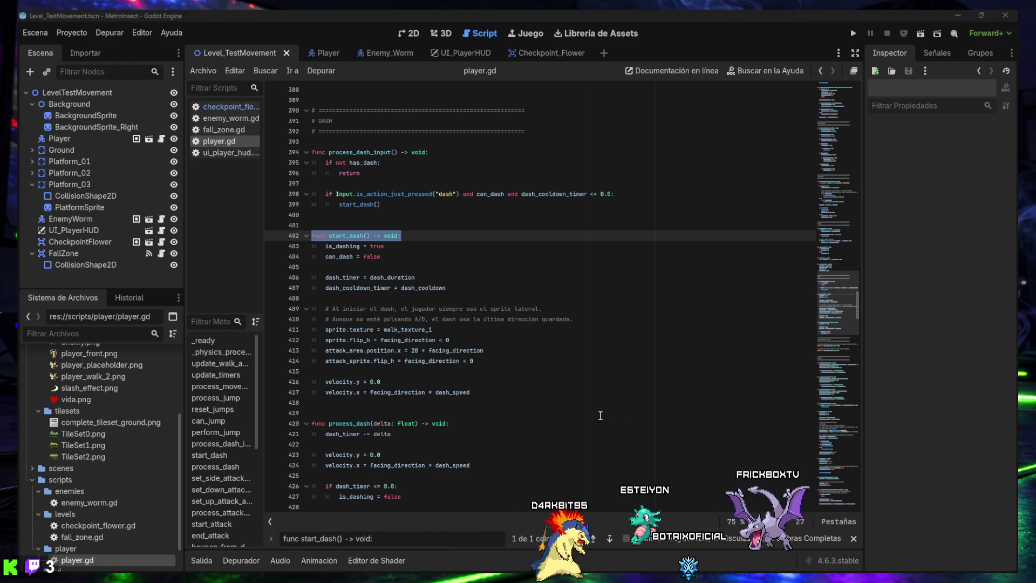
# Replace start_dash()'s attack_area and attack_sprite lines with a set_side_attack_area() call and save
pyautogui.moveTo(479, 391)
pyautogui.mouseDown()
pyautogui.moveTo(377, 377)
pyautogui.moveTo(305, 237)
pyautogui.mouseUp()
pyautogui.hotkey('ctrl', 'z')
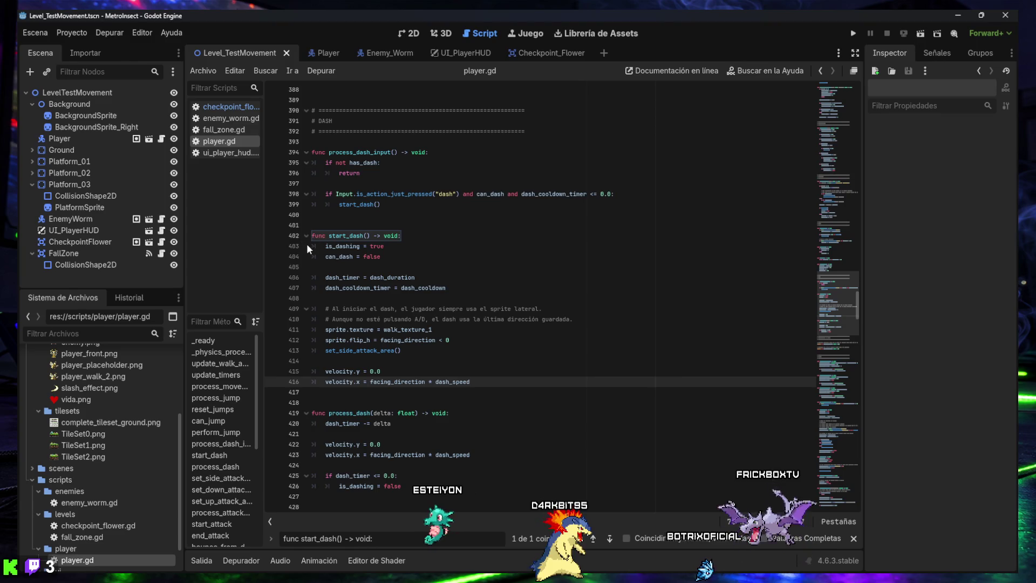
pyautogui.hotkey('ctrl', 's')
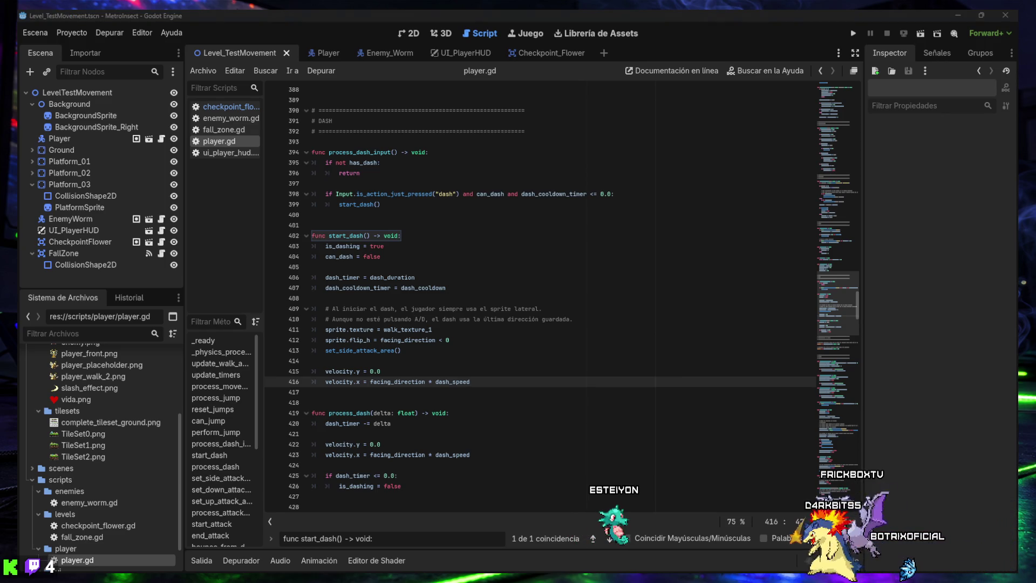
pyautogui.hotkey('ctrl', 'a')
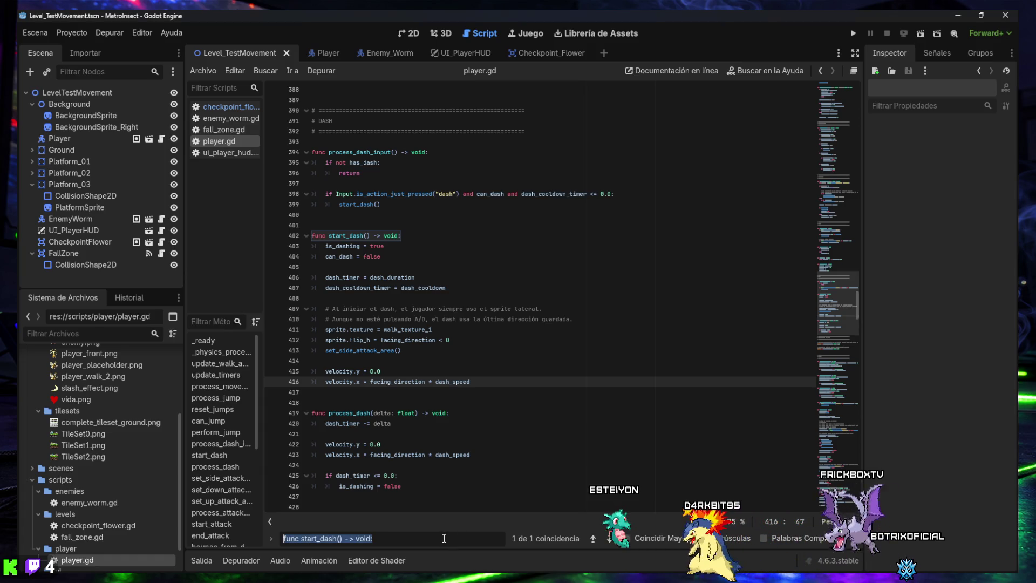
# Find the camera_look_ahead export and delete the empty line after it
pyautogui.write('@export var camera_look_ahead: float = 40.0')
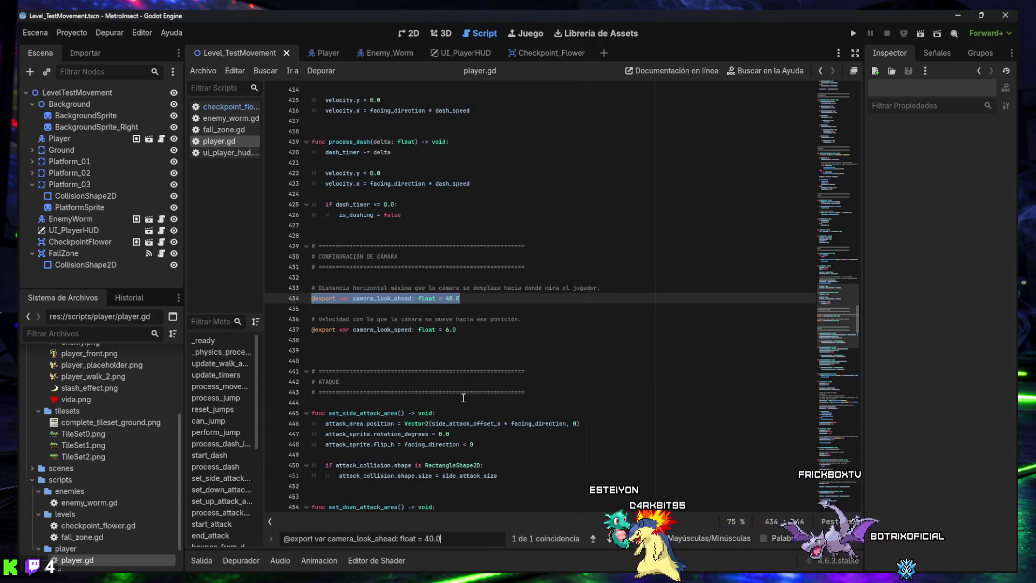
pyautogui.click(443, 322)
pyautogui.click(451, 308)
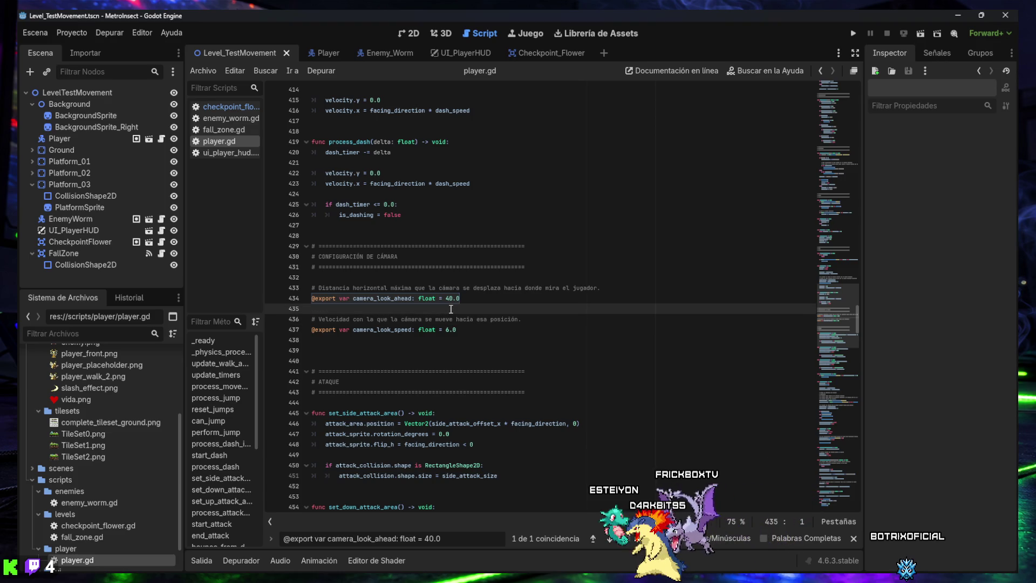
pyautogui.press('BackSpace')
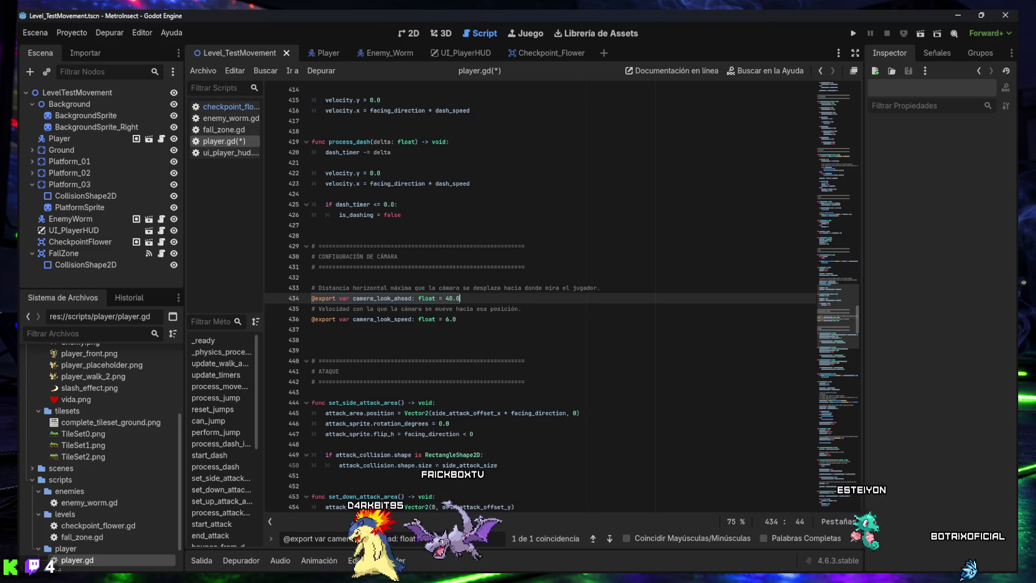
# Cut the CONFIGURACIÓN DE CÁMARA block below process_dash, remove leftover blank lines, and return to the variables
pyautogui.scroll(3, 551, 318)
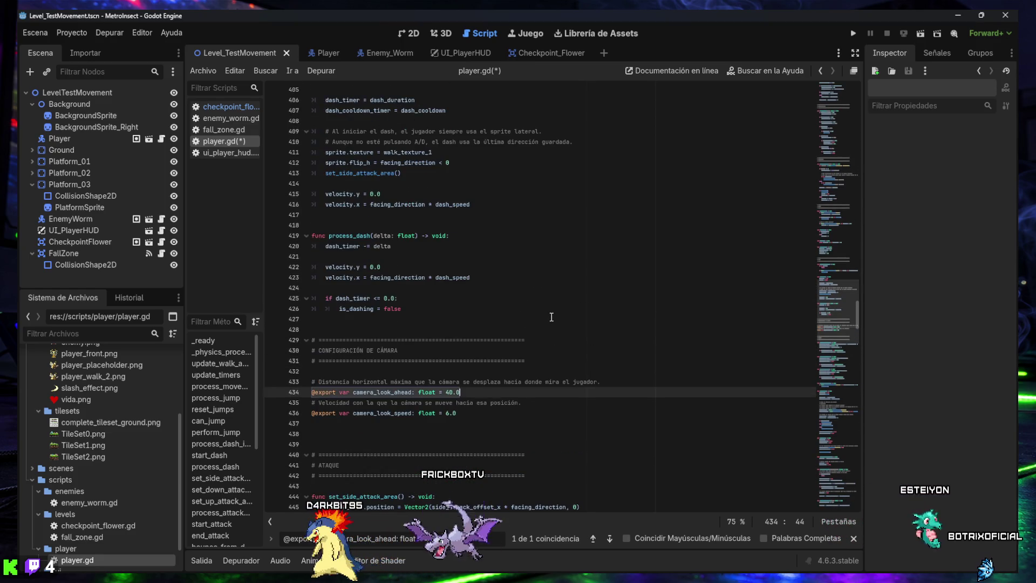
pyautogui.moveTo(475, 413)
pyautogui.mouseDown()
pyautogui.moveTo(389, 403)
pyautogui.moveTo(297, 358)
pyautogui.moveTo(293, 335)
pyautogui.mouseUp()
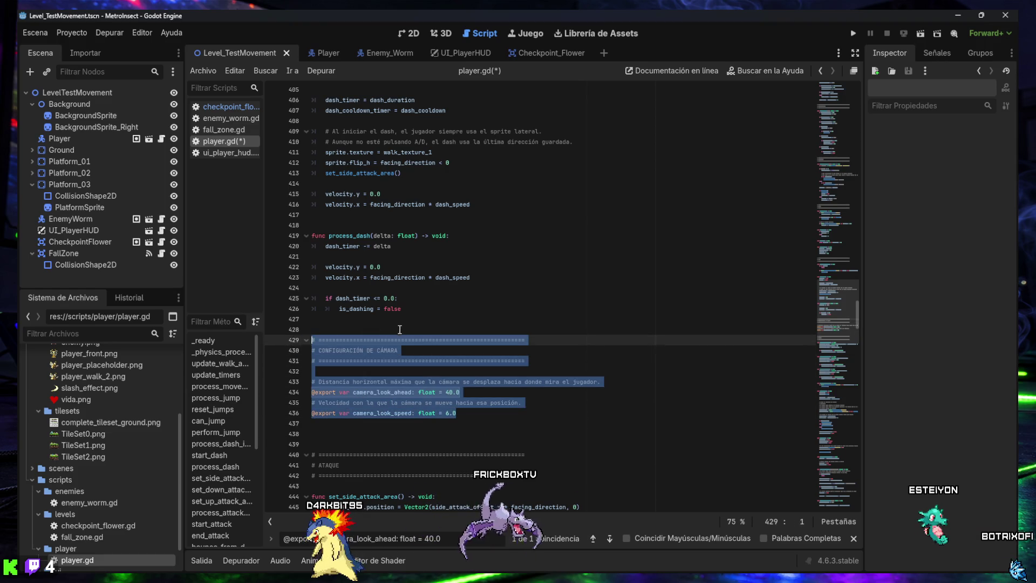
pyautogui.press('BackSpace')
pyautogui.press('Delete')
pyautogui.press('Delete')
pyautogui.press('Delete')
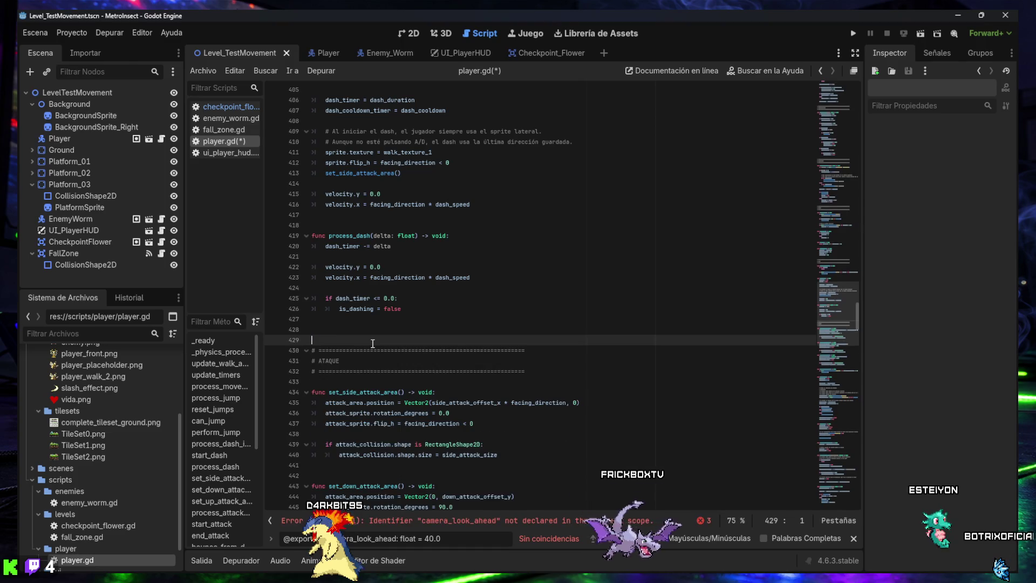
pyautogui.scroll(20, 372, 343)
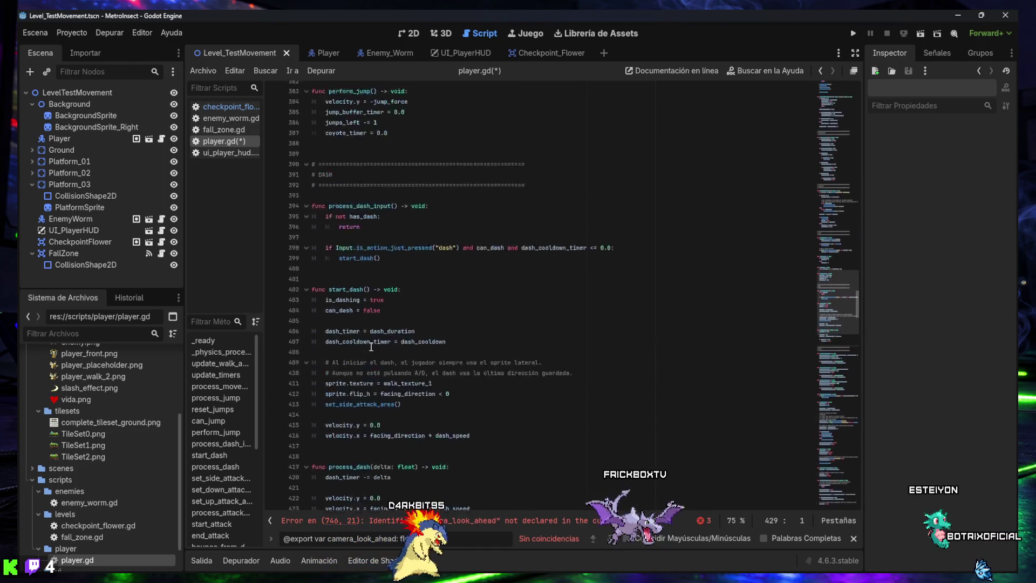
pyautogui.scroll(18, 374, 345)
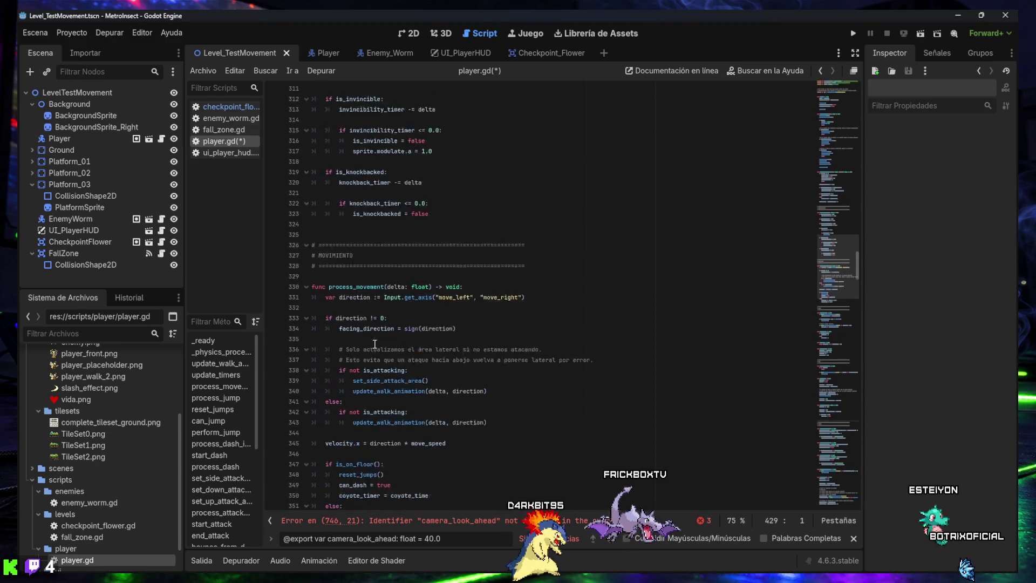
pyautogui.scroll(20, 375, 343)
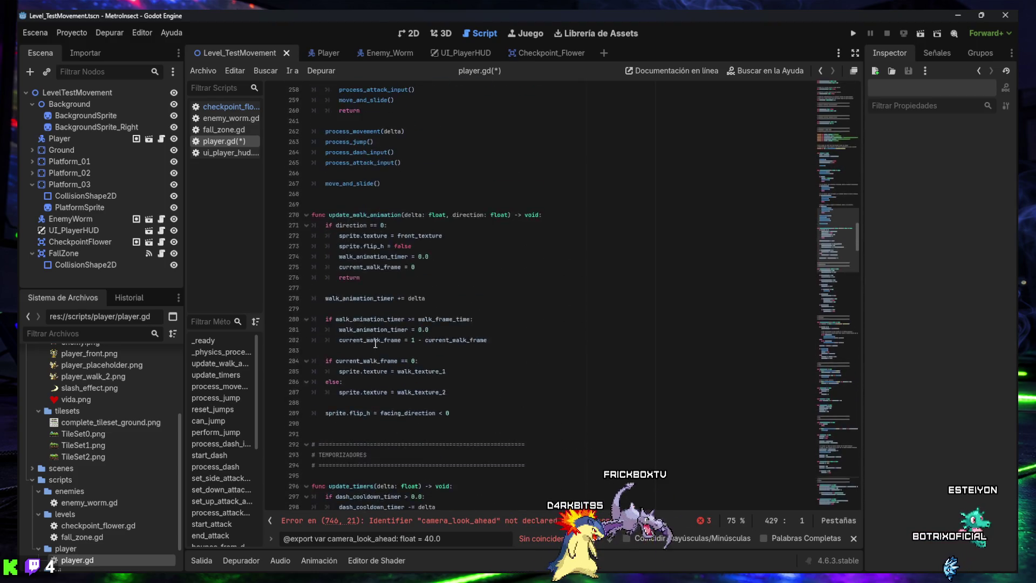
pyautogui.scroll(7, 375, 343)
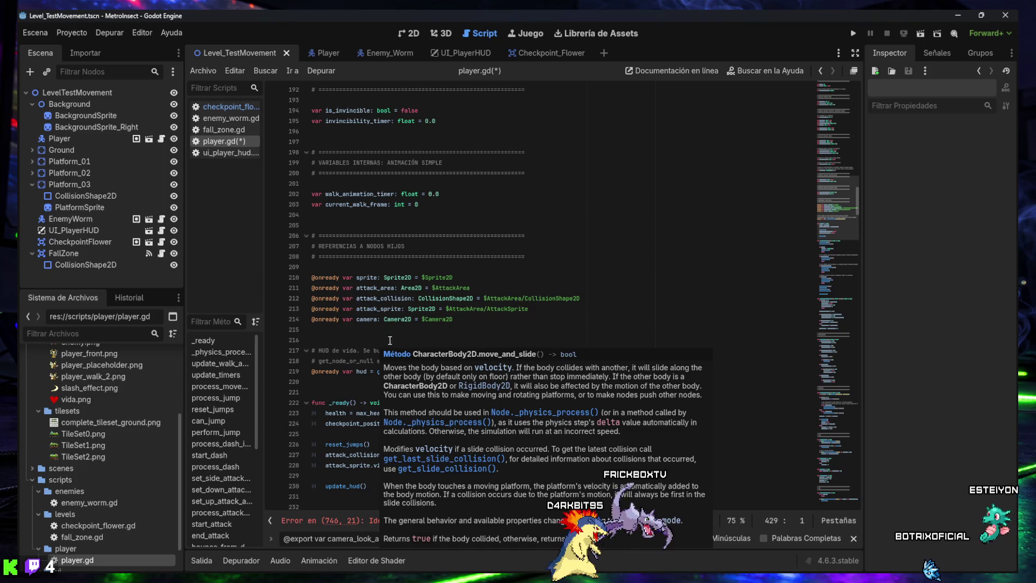
pyautogui.scroll(12, 356, 296)
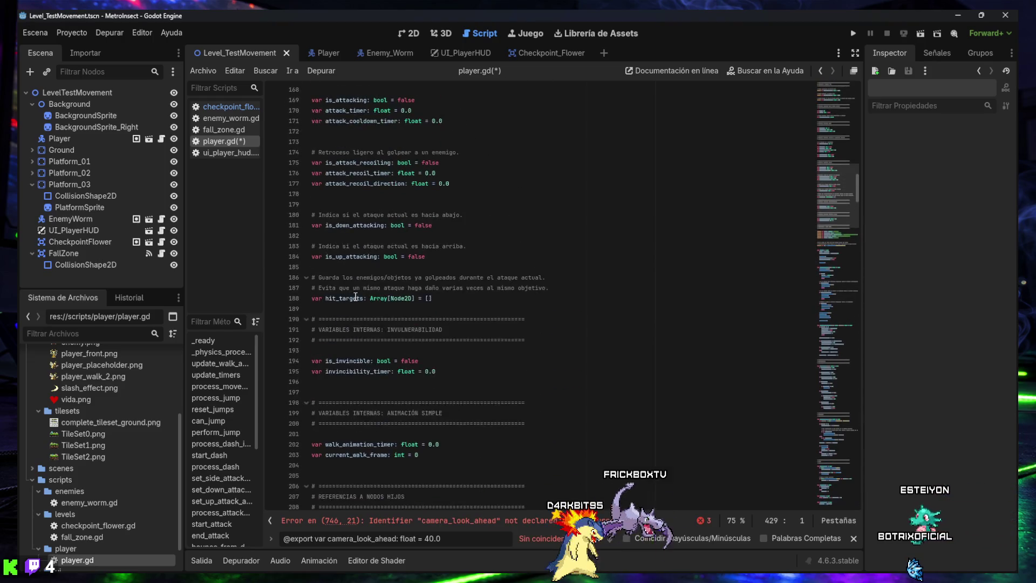